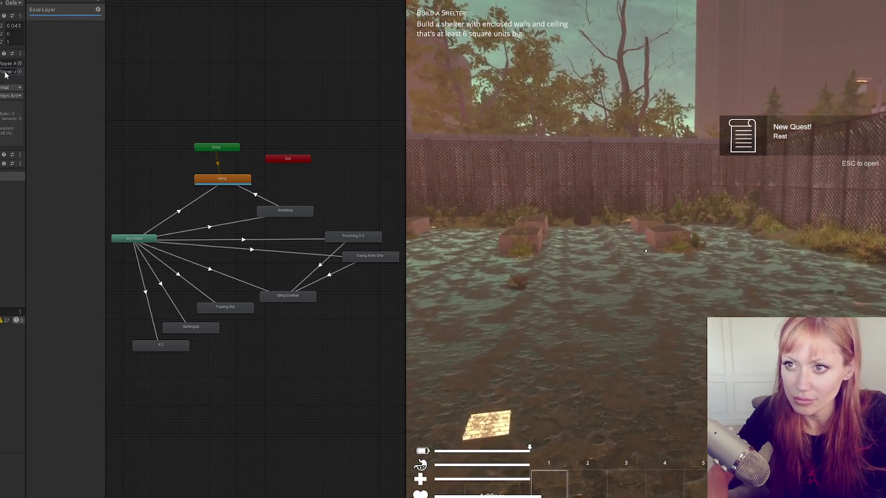
Step: Punch repeatedly in play mode to test the fist attack and its animator transitions
{"action": "left_click", "coordinate": [646, 251]}
{"action": "left_click", "coordinate": [646, 251]}
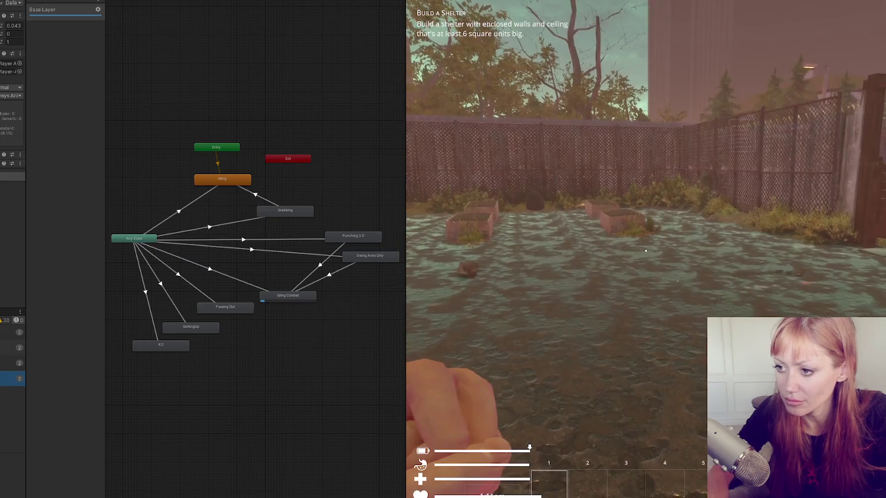
{"action": "left_click", "coordinate": [645, 251]}
{"action": "left_click", "coordinate": [645, 251]}
{"action": "left_click", "coordinate": [645, 251]}
{"action": "left_click", "coordinate": [646, 251]}
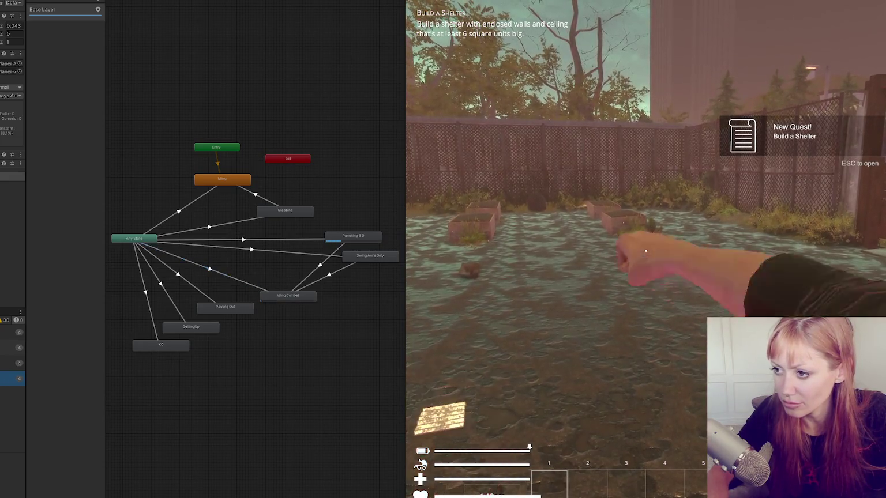
{"action": "left_click", "coordinate": [645, 251]}
{"action": "left_click", "coordinate": [645, 250]}
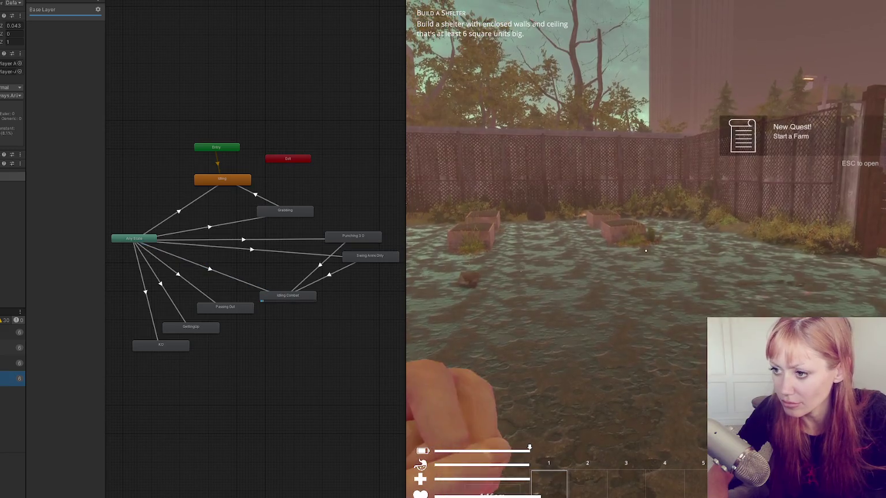
{"action": "left_click", "coordinate": [646, 250]}
{"action": "left_click", "coordinate": [645, 251]}
{"action": "left_click", "coordinate": [646, 251]}
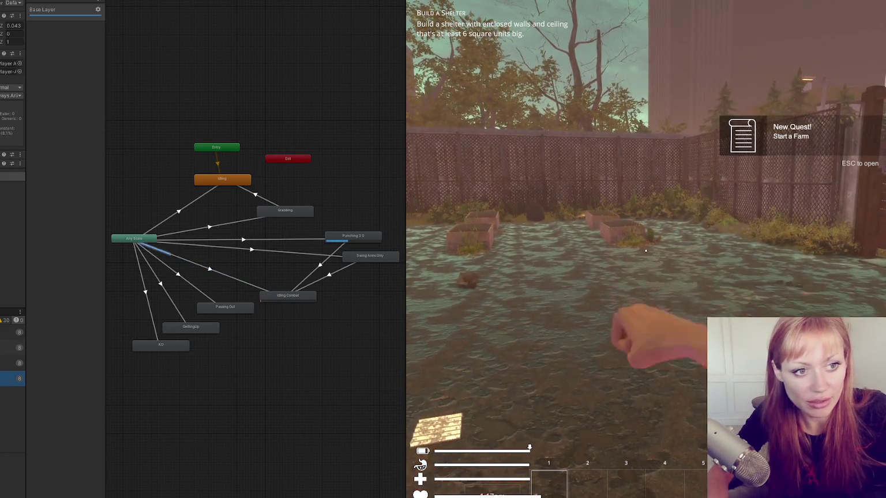
Step: Spawn a stone axe with the console command 'stone a', pick it up, then pause
{"action": "key", "text": "Escape"}
{"action": "key", "text": "grave"}
{"action": "type", "text": "stone a"}
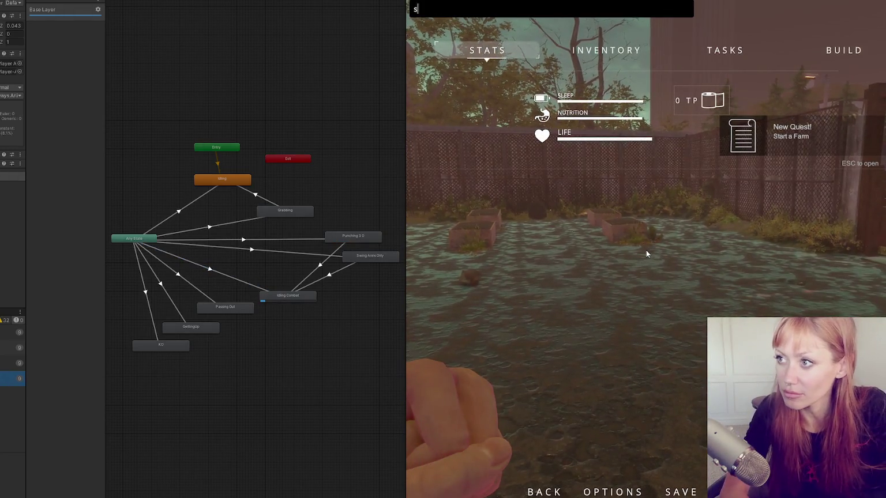
{"action": "key", "text": "Return"}
{"action": "key", "text": "Escape"}
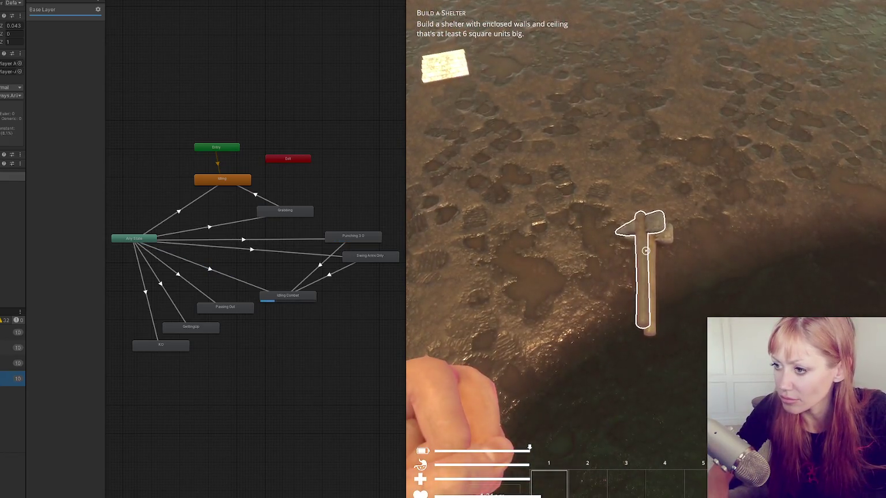
{"action": "key", "text": "e"}
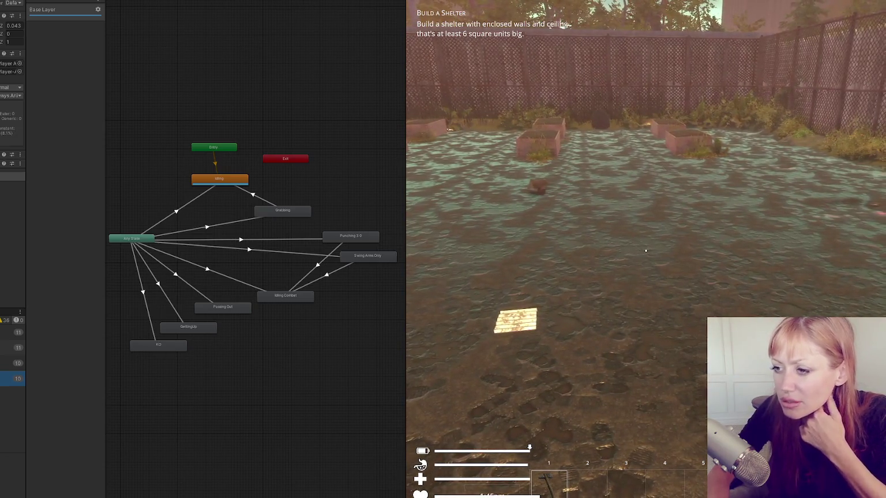
{"action": "key", "text": "Escape"}
Step: Widen the Inspector and Animator panes and expand the Any State to Swing Arms Only transition settings
{"action": "left_click", "coordinate": [370, 259]}
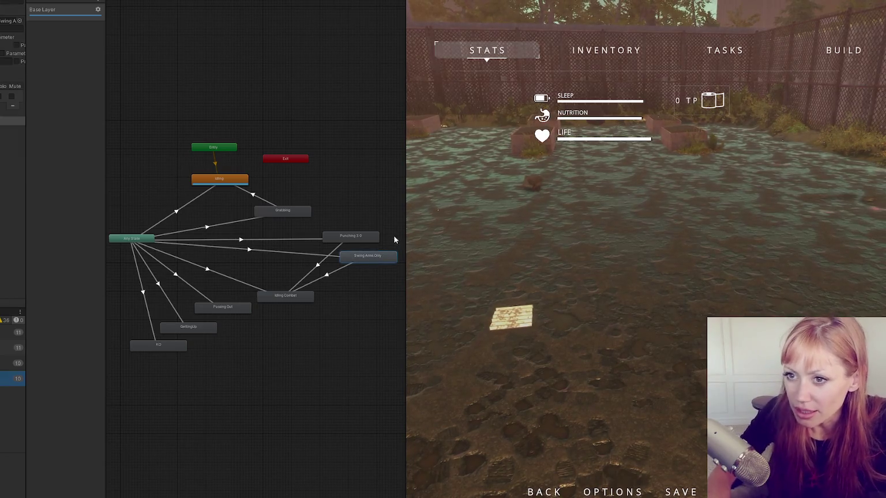
{"action": "mouse_move", "coordinate": [27, 85]}
{"action": "left_mouse_down"}
{"action": "mouse_move", "coordinate": [118, 88]}
{"action": "mouse_move", "coordinate": [50, 90]}
{"action": "mouse_move", "coordinate": [71, 92]}
{"action": "left_mouse_up"}
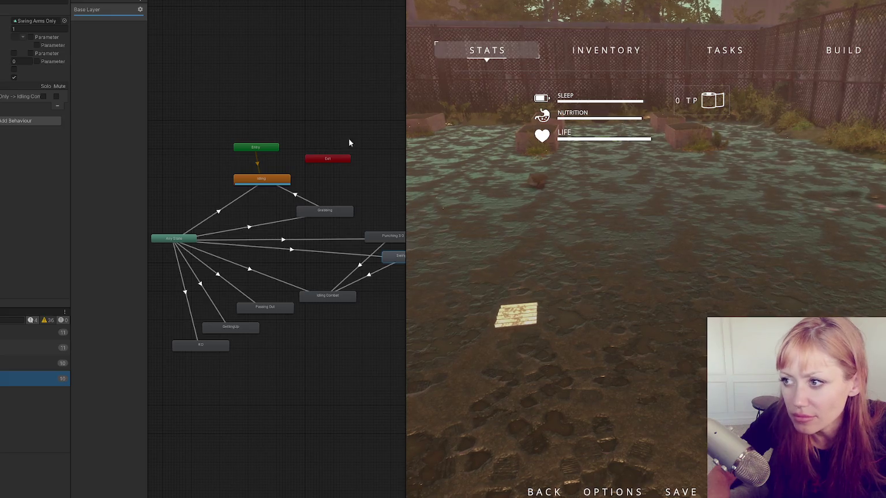
{"action": "left_click_drag", "start_coordinate": [404, 123], "coordinate": [564, 124]}
{"action": "left_click", "coordinate": [379, 257]}
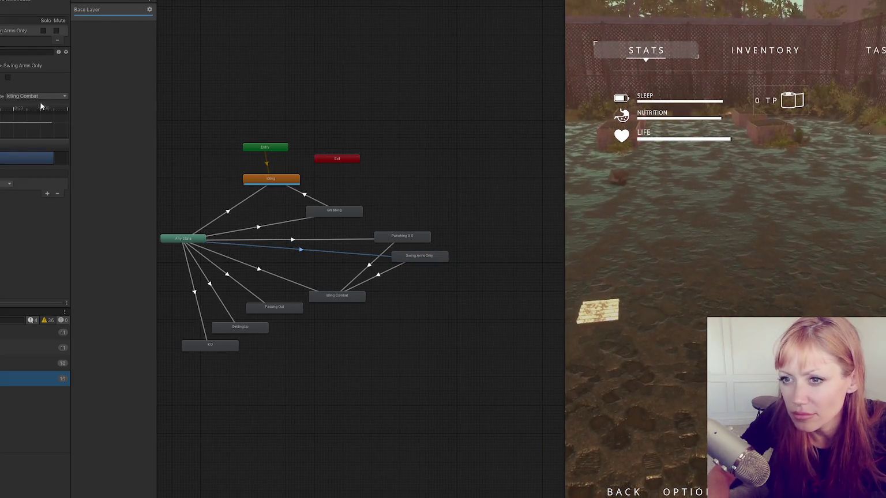
{"action": "left_click", "coordinate": [12, 86]}
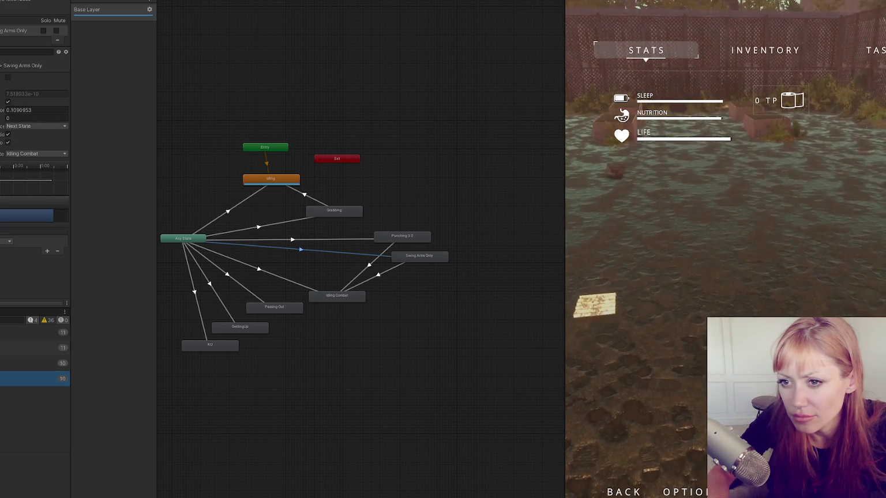
{"action": "left_click_drag", "start_coordinate": [70, 139], "coordinate": [182, 139]}
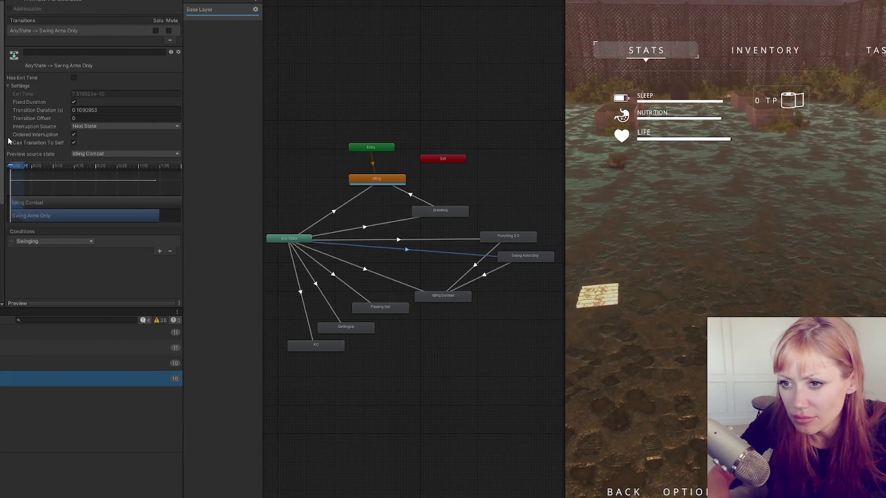
Step: Compare the Any State transitions into Punching 3.0 and Swing Arms Only
{"action": "left_click", "coordinate": [435, 239]}
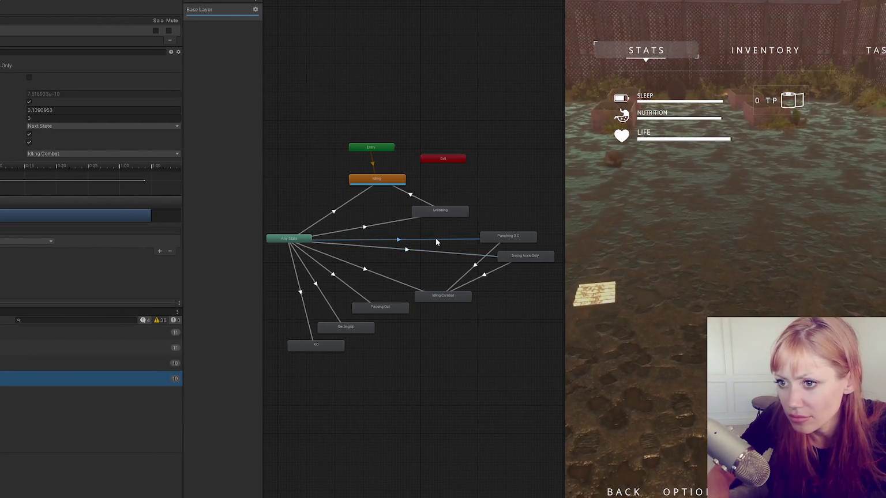
{"action": "left_click", "coordinate": [433, 254]}
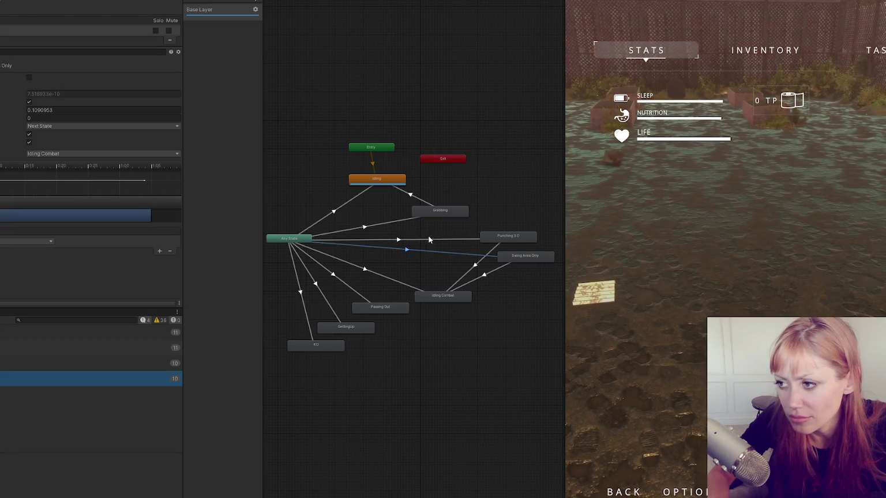
{"action": "left_click", "coordinate": [428, 238]}
{"action": "left_click", "coordinate": [429, 248]}
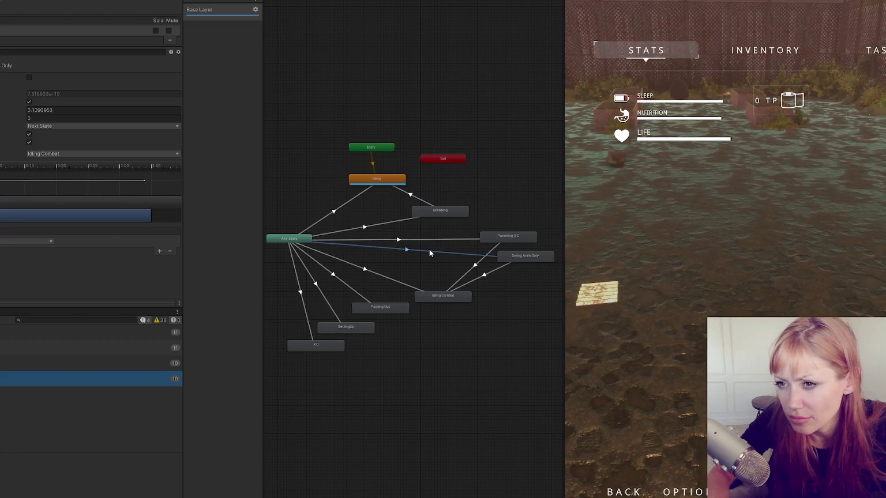
Step: Compare the Swing Arms Only and Punching 3.0 transitions back to Idling Combat
{"action": "left_click", "coordinate": [478, 279]}
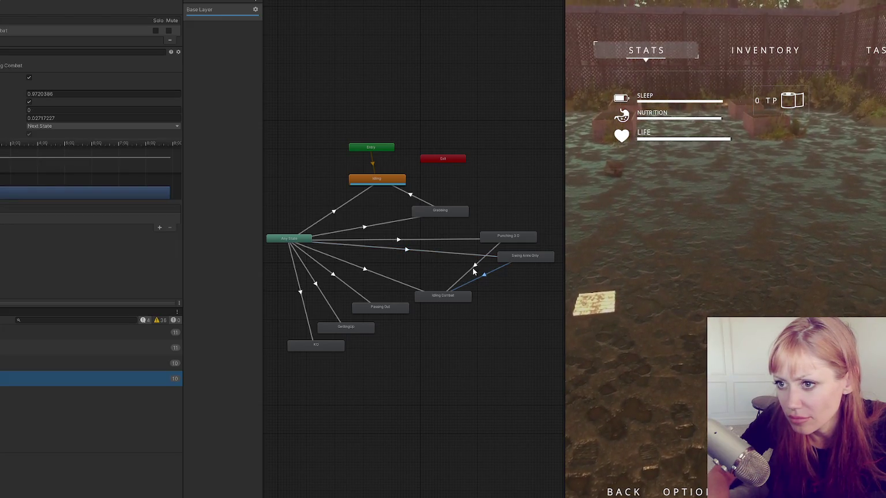
{"action": "left_click", "coordinate": [472, 269]}
{"action": "left_click", "coordinate": [478, 280]}
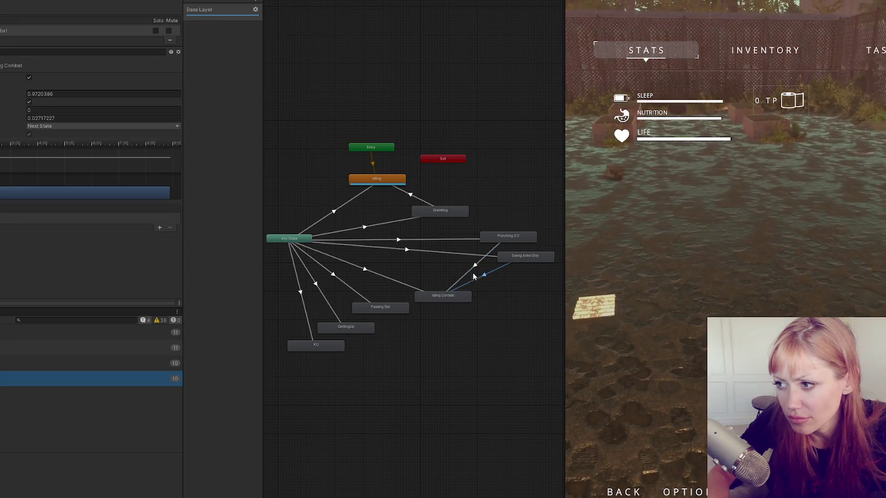
{"action": "left_click", "coordinate": [474, 268]}
{"action": "left_click", "coordinate": [480, 280]}
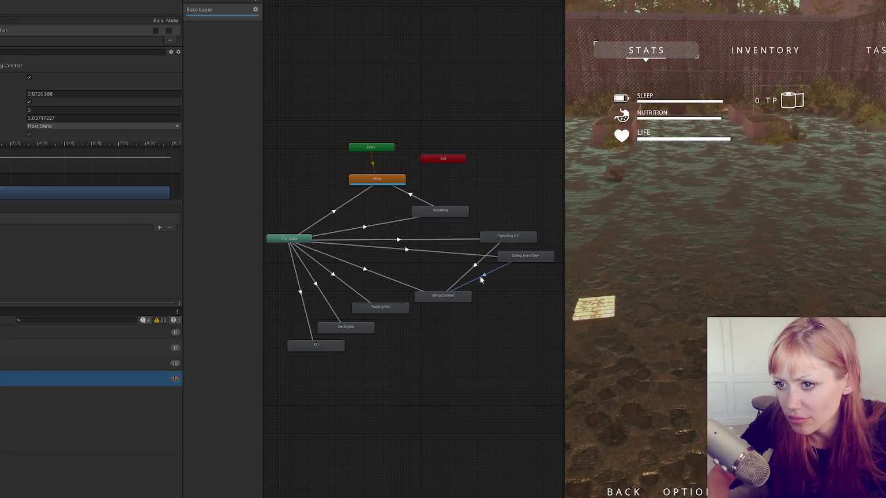
{"action": "left_click", "coordinate": [473, 270]}
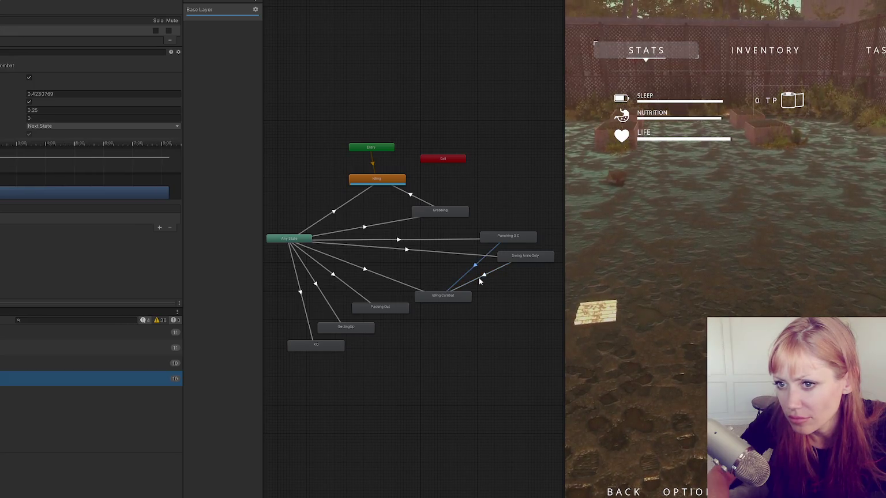
{"action": "left_click", "coordinate": [479, 280]}
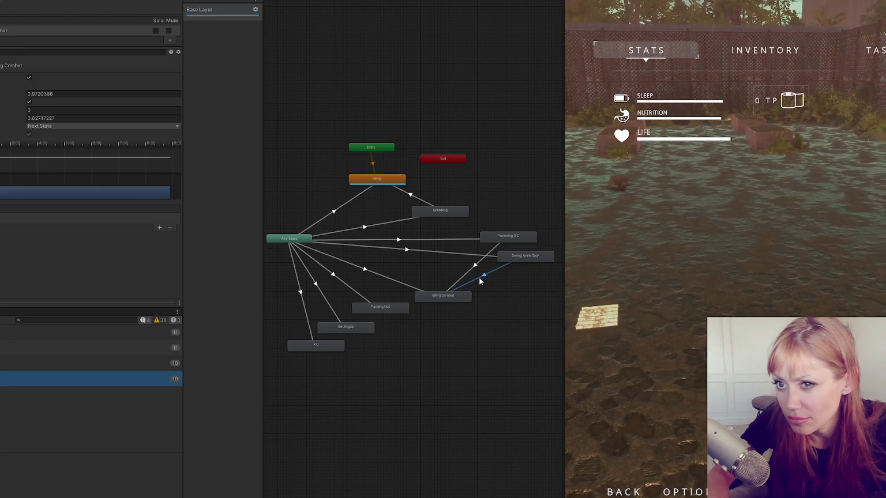
{"action": "left_click", "coordinate": [476, 265]}
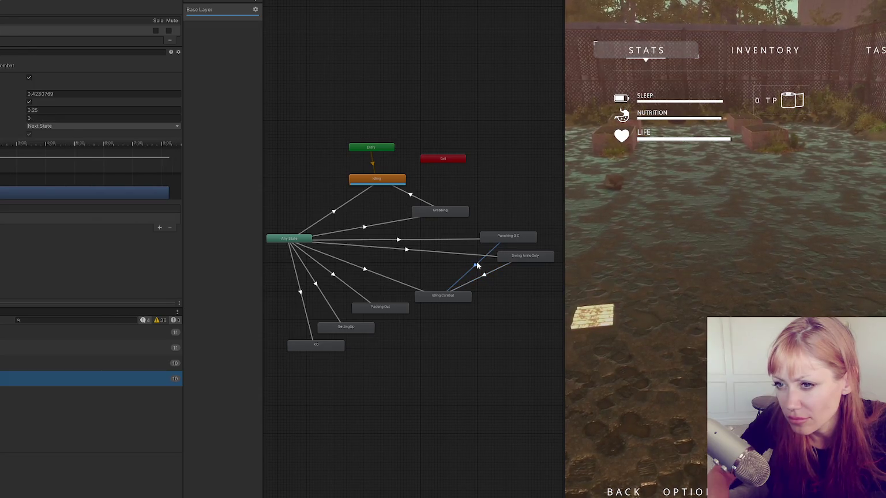
Step: List Any State's outgoing transitions and review the Swing Arms Only state and clip settings
{"action": "left_click", "coordinate": [467, 253]}
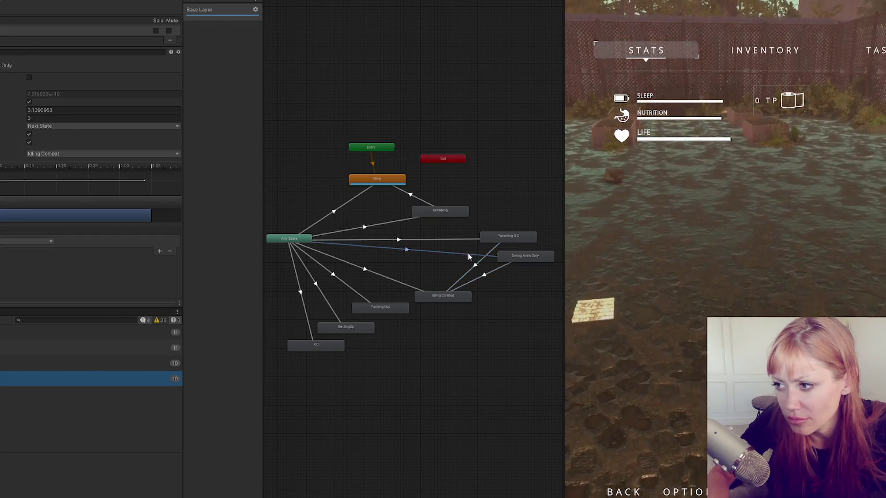
{"action": "left_click", "coordinate": [456, 239]}
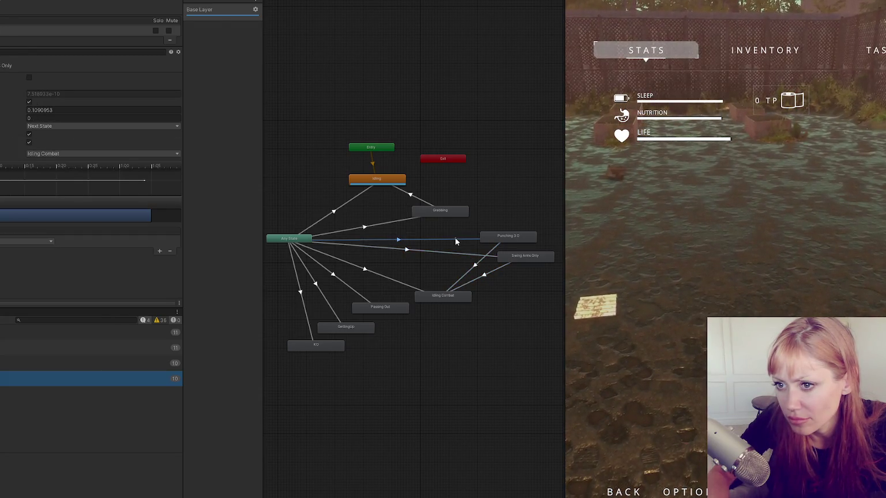
{"action": "left_click", "coordinate": [307, 241]}
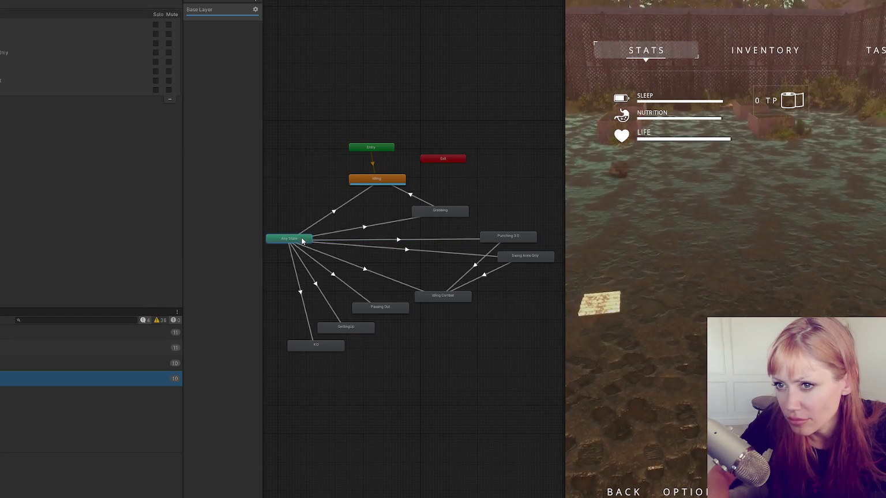
{"action": "left_click", "coordinate": [396, 249]}
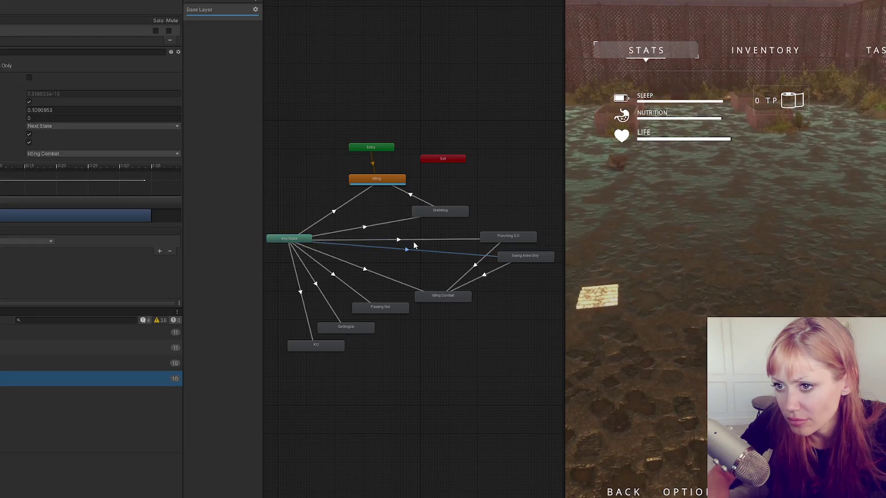
{"action": "left_click", "coordinate": [537, 258]}
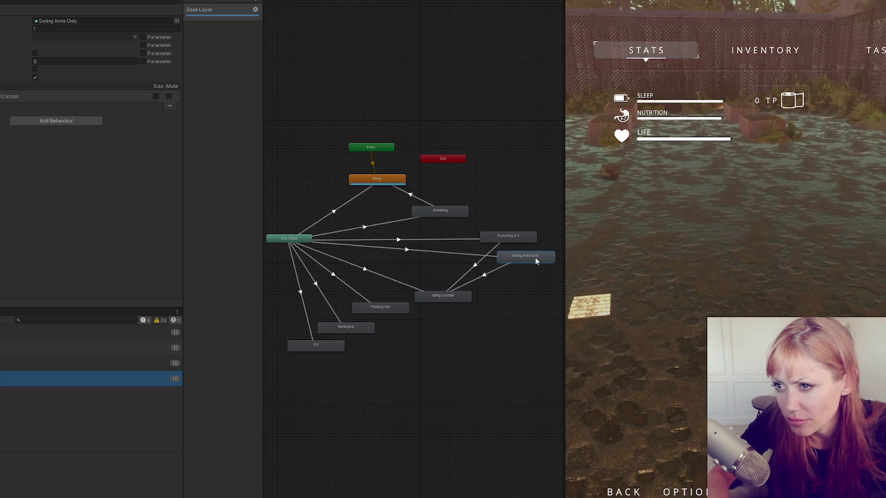
{"action": "left_click", "coordinate": [470, 254]}
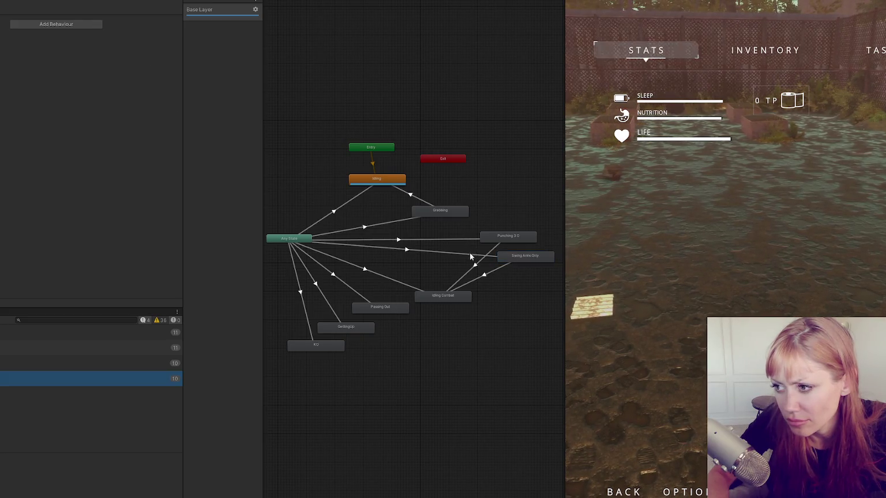
{"action": "double_click", "coordinate": [512, 260]}
{"action": "left_click", "coordinate": [512, 260]}
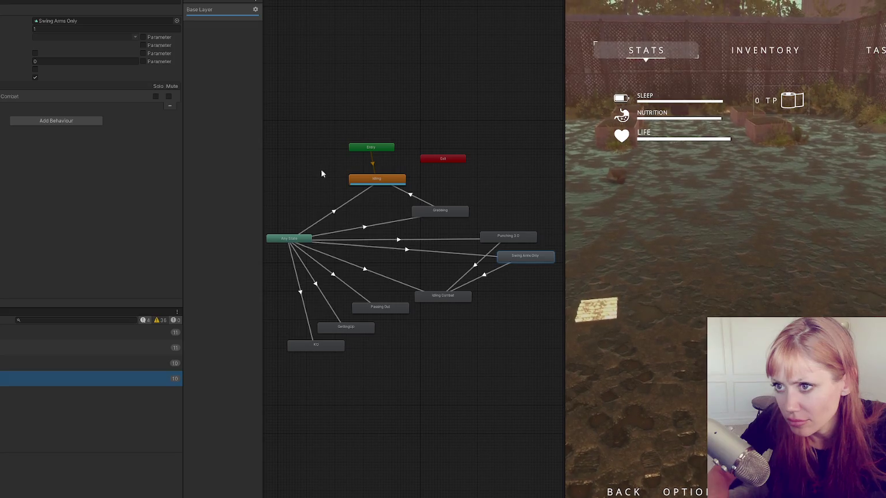
Step: In a widened Animation window, drag the Swing Arms Only EndAttackAnim event earlier
{"action": "key", "text": "ctrl+6"}
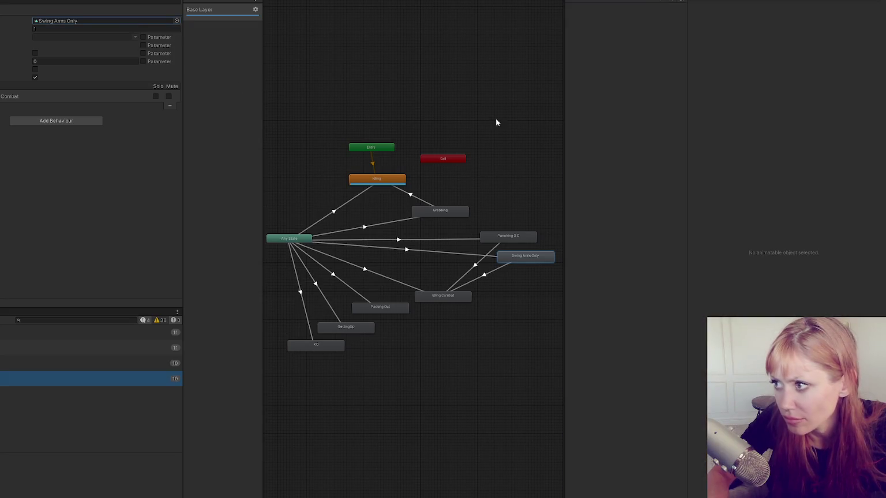
{"action": "left_click_drag", "start_coordinate": [566, 84], "coordinate": [329, 93]}
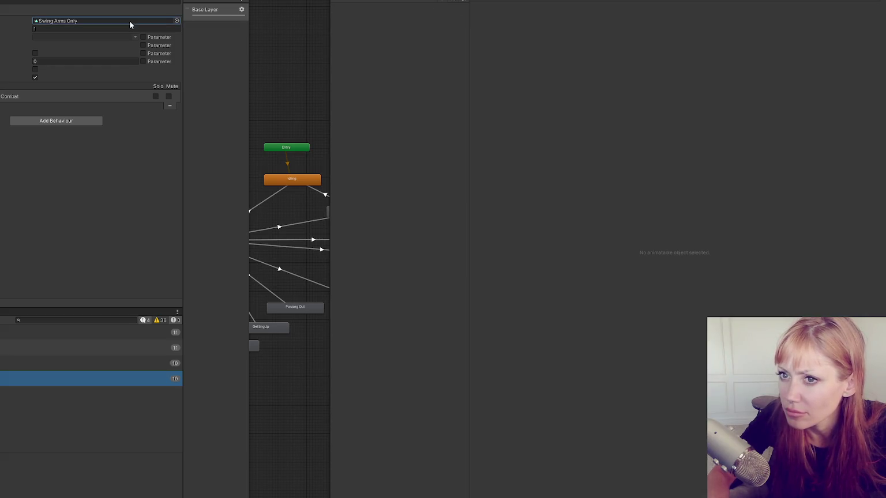
{"action": "left_click_drag", "start_coordinate": [329, 80], "coordinate": [511, 95]}
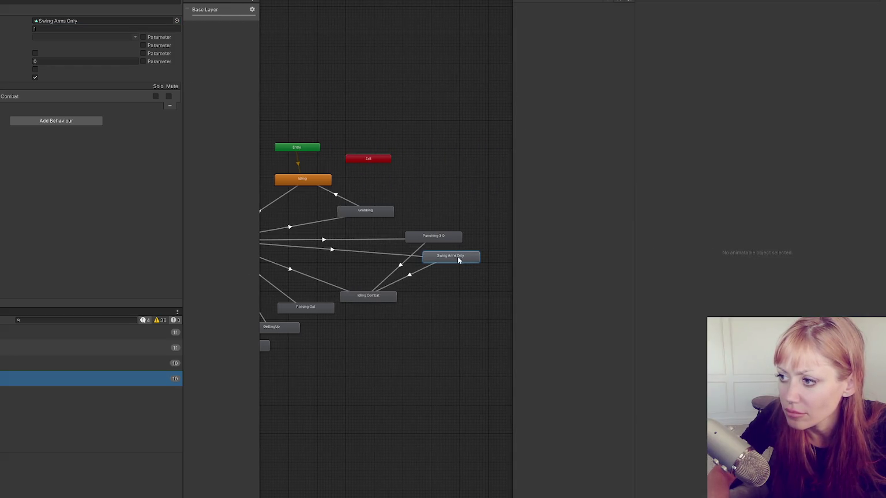
{"action": "left_click", "coordinate": [821, 2]}
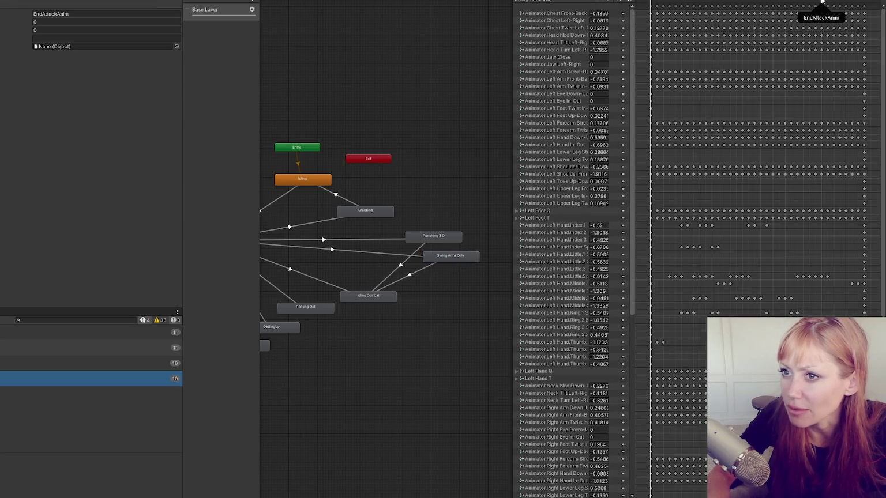
{"action": "left_click_drag", "start_coordinate": [816, 2], "coordinate": [731, 2]}
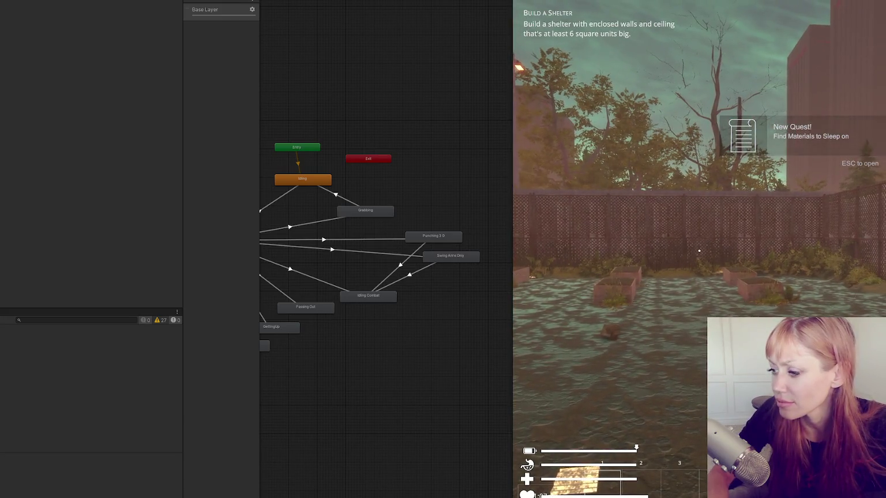
Step: Start the shelter quest with the console command 'quest shelter'
{"action": "key", "text": "Escape"}
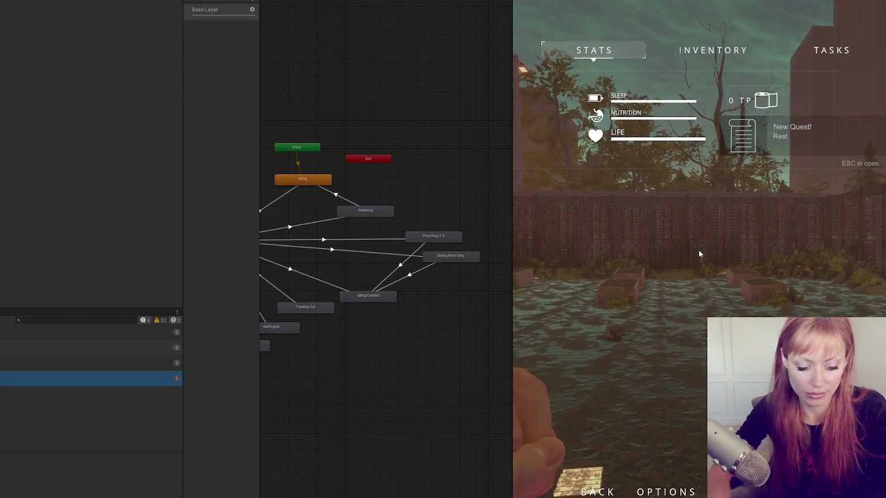
{"action": "key", "text": "grave"}
{"action": "type", "text": "quest shelter"}
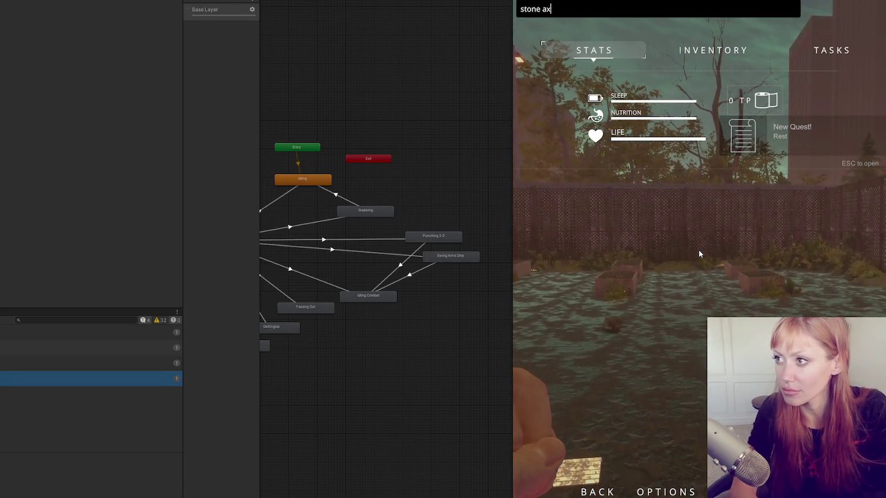
{"action": "key", "text": "Return"}
Step: Punch, switch to items 2 and 1, swing the held stone, then stop play mode
{"action": "left_click", "coordinate": [698, 249]}
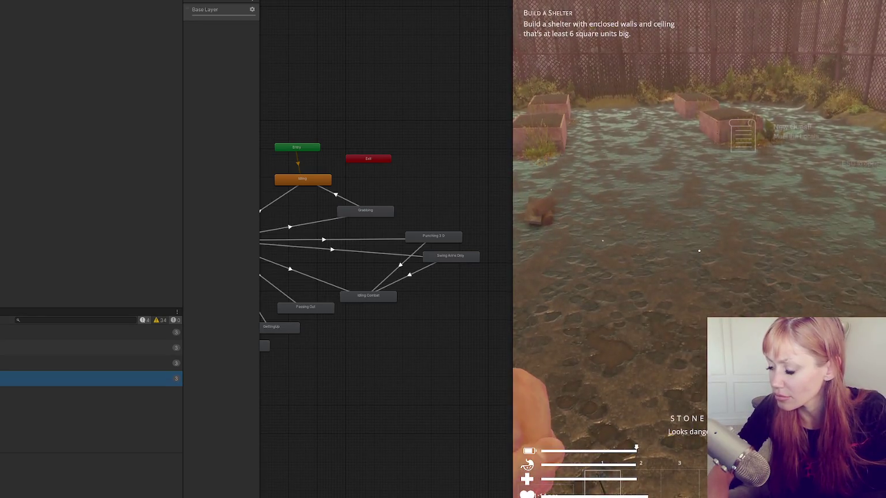
{"action": "key", "text": "2"}
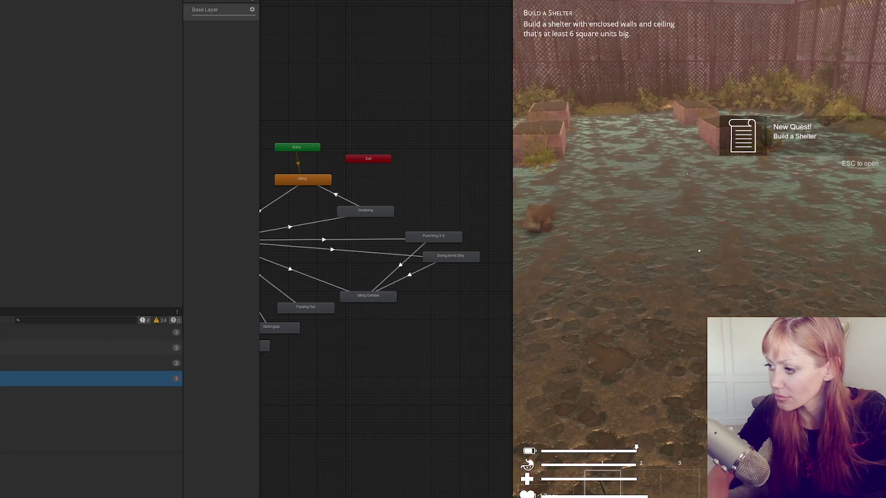
{"action": "key", "text": "1"}
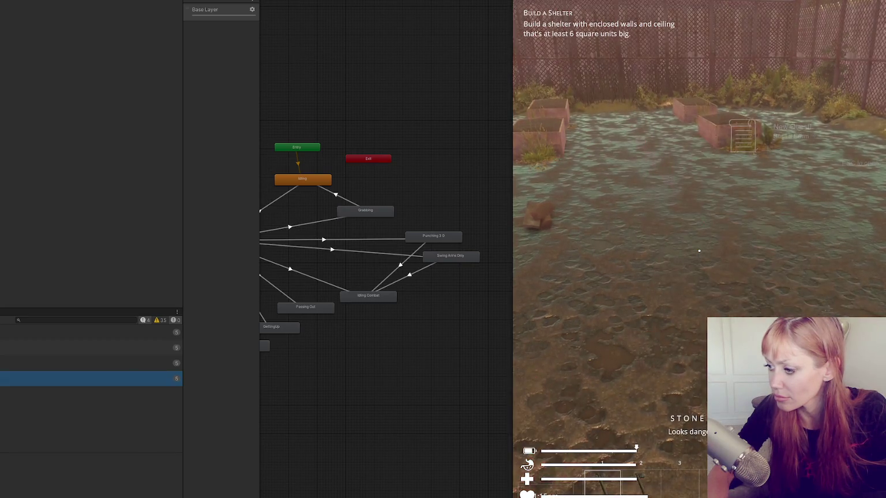
{"action": "left_click", "coordinate": [698, 251]}
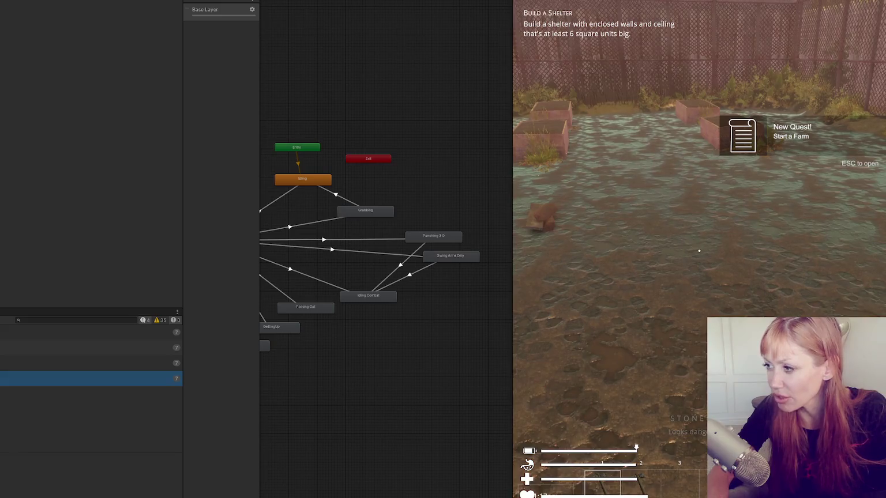
{"action": "left_click", "coordinate": [699, 251]}
{"action": "left_click", "coordinate": [699, 251]}
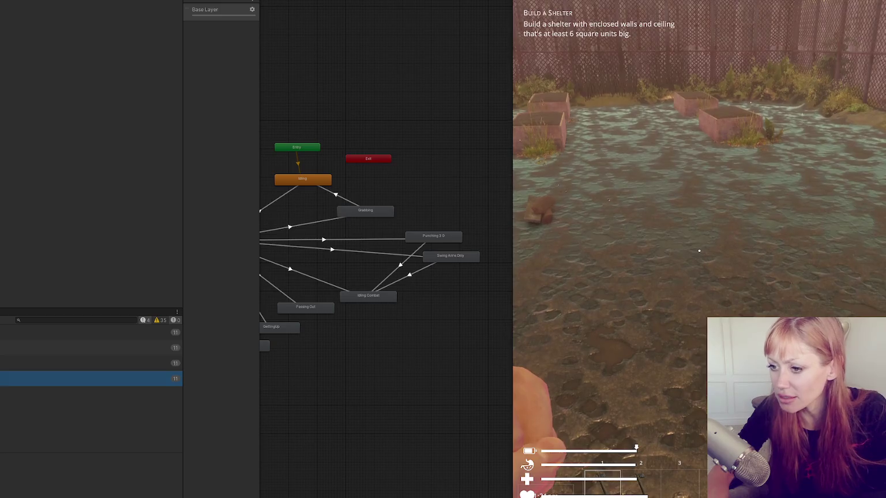
{"action": "key", "text": "Escape"}
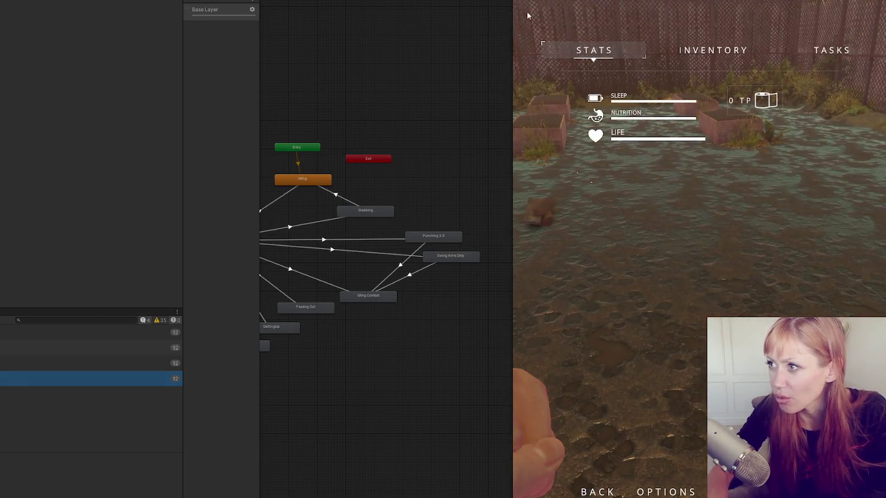
{"action": "key", "text": "ctrl+p"}
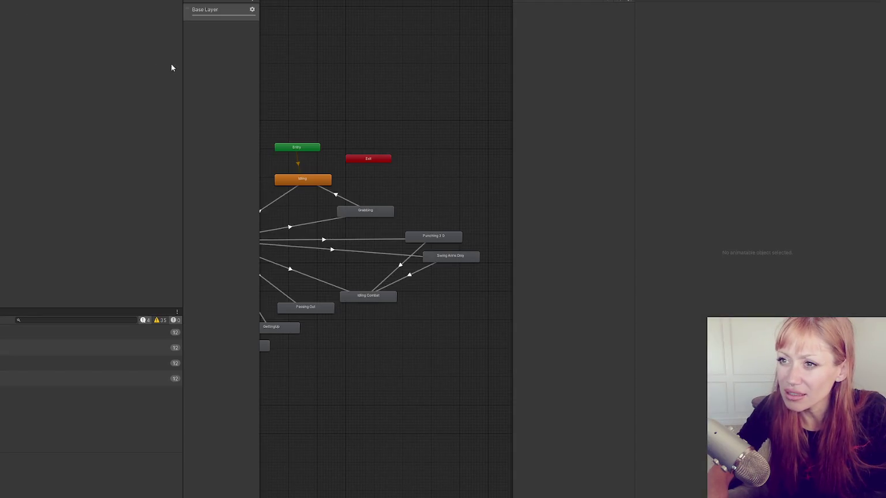
{"action": "left_click_drag", "start_coordinate": [184, 58], "coordinate": [0, 58]}
Step: Show Swing Arms Only's keyframes in a widened, zoomed-out Animation dopesheet
{"action": "double_click", "coordinate": [252, 256]}
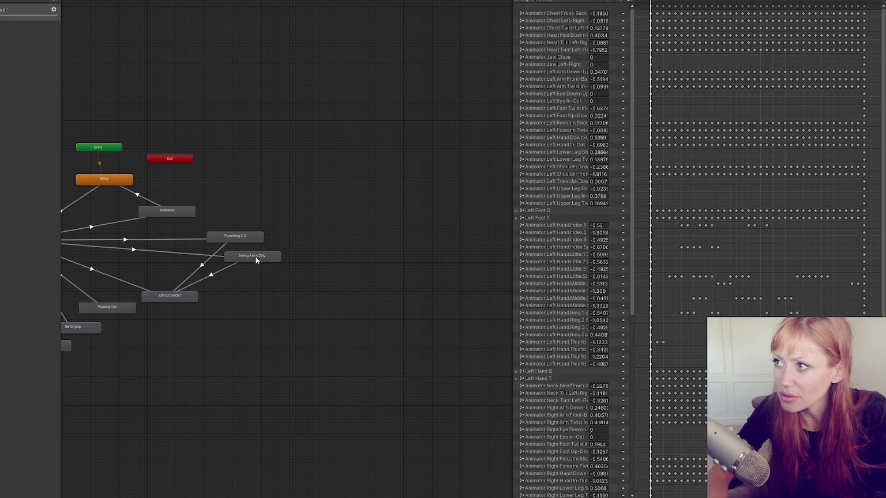
{"action": "left_click_drag", "start_coordinate": [511, 88], "coordinate": [101, 85]}
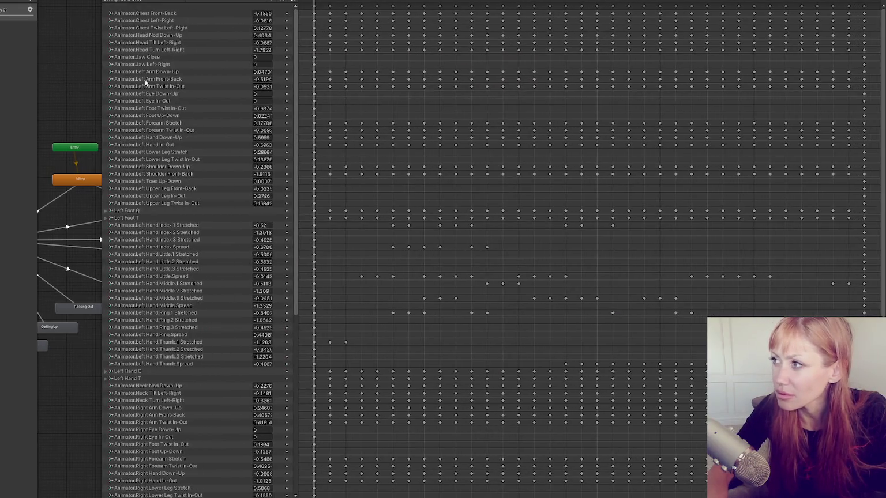
{"action": "scroll", "coordinate": [627, 26], "scroll_direction": "down", "scroll_amount": 2}
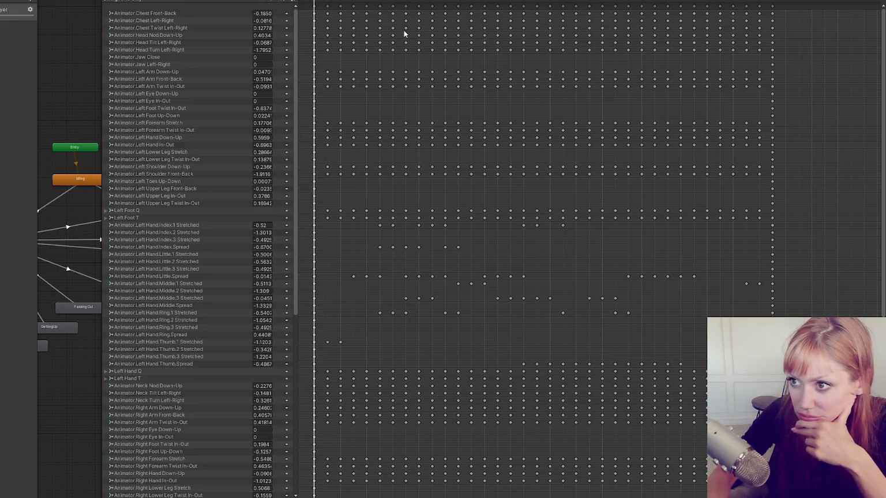
{"action": "key", "text": "alt+Tab"}
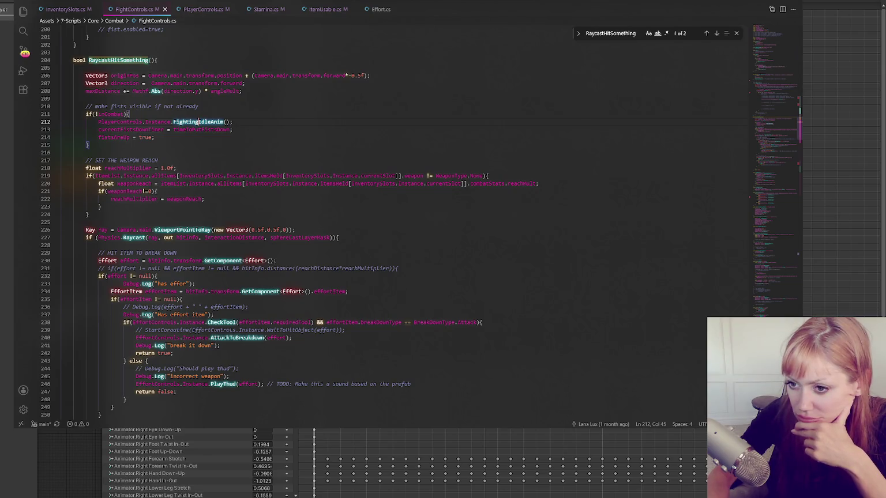
Step: Back in Unity, widen the Animator state graph and frame all its states
{"action": "key", "text": "alt+Tab"}
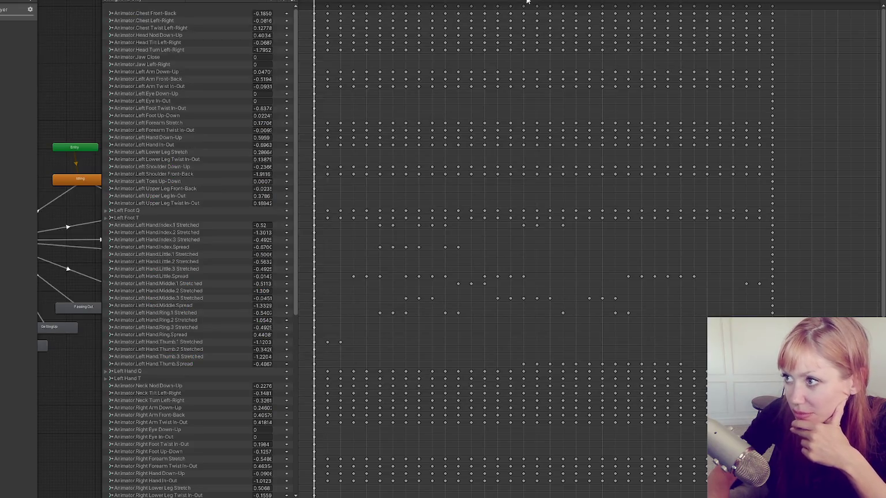
{"action": "left_click_drag", "start_coordinate": [102, 109], "coordinate": [459, 110]}
{"action": "key", "text": "a"}
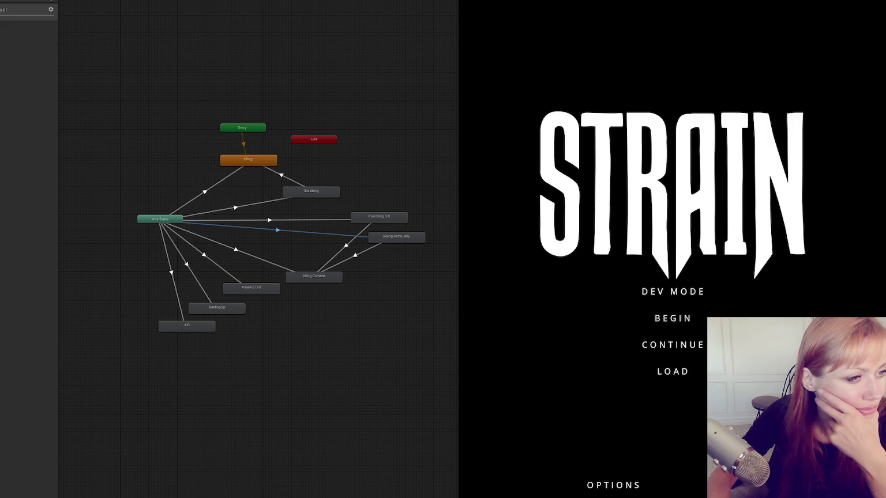
Step: Enter the game via DEV MODE, test fist punches, then exit play mode and widen the graph
{"action": "left_click", "coordinate": [652, 288]}
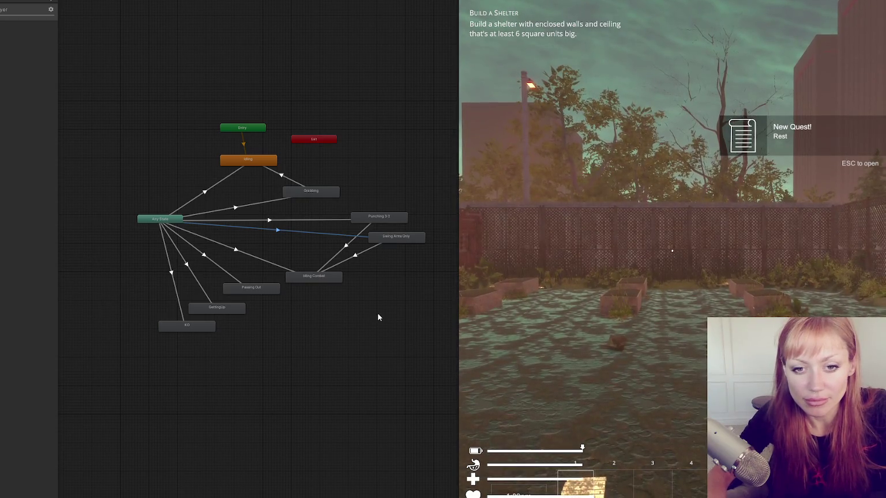
{"action": "left_click", "coordinate": [507, 314]}
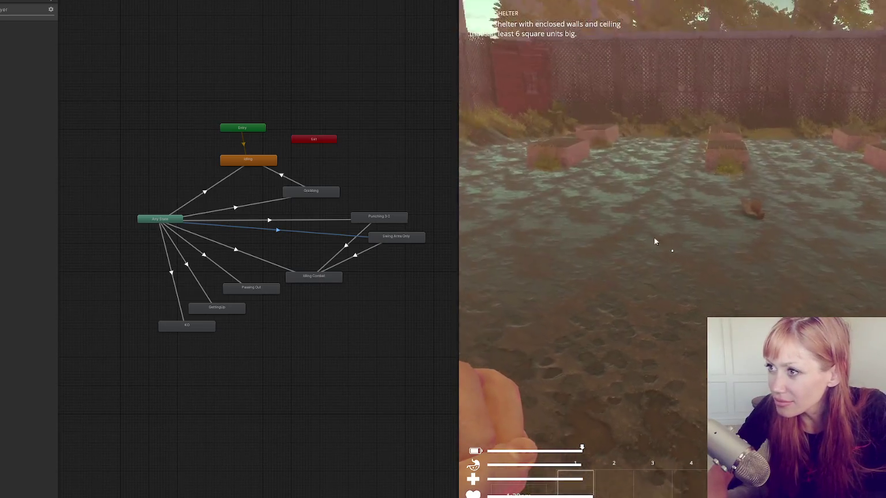
{"action": "left_click_drag", "start_coordinate": [459, 190], "coordinate": [184, 191]}
{"action": "key", "text": "Escape"}
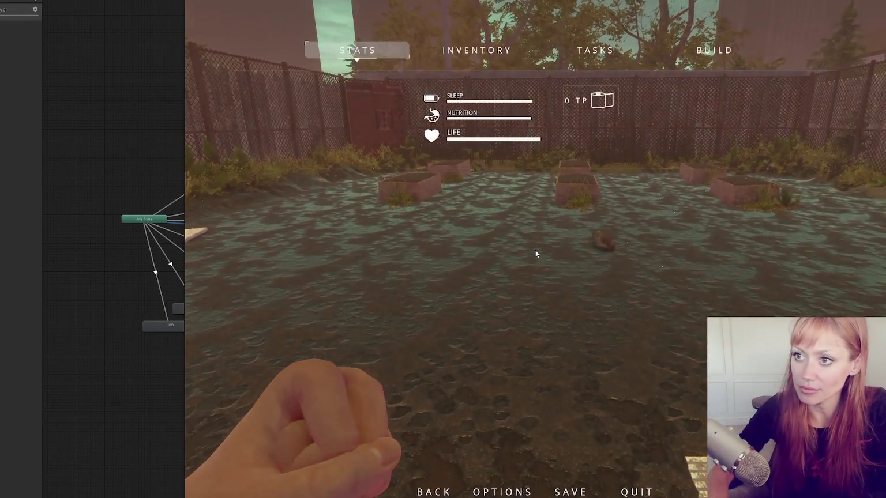
{"action": "key", "text": "Escape"}
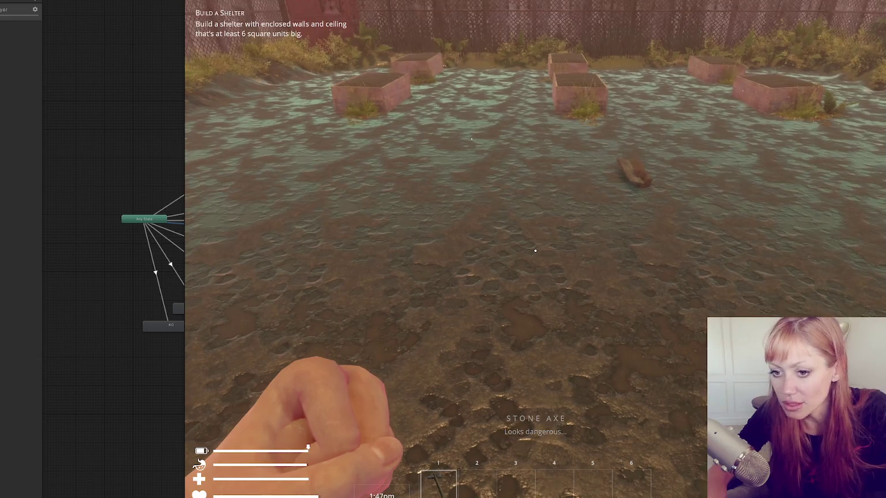
{"action": "key", "text": "Escape"}
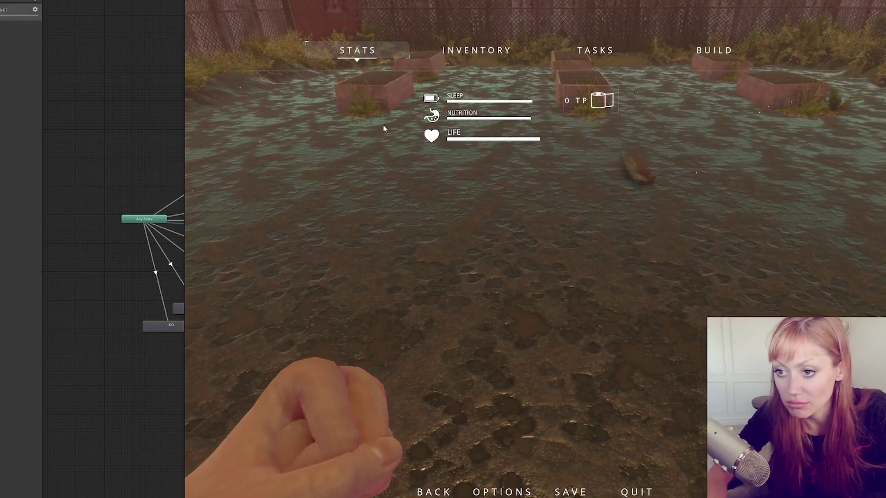
{"action": "key", "text": "ctrl+p"}
{"action": "left_click_drag", "start_coordinate": [186, 124], "coordinate": [523, 159]}
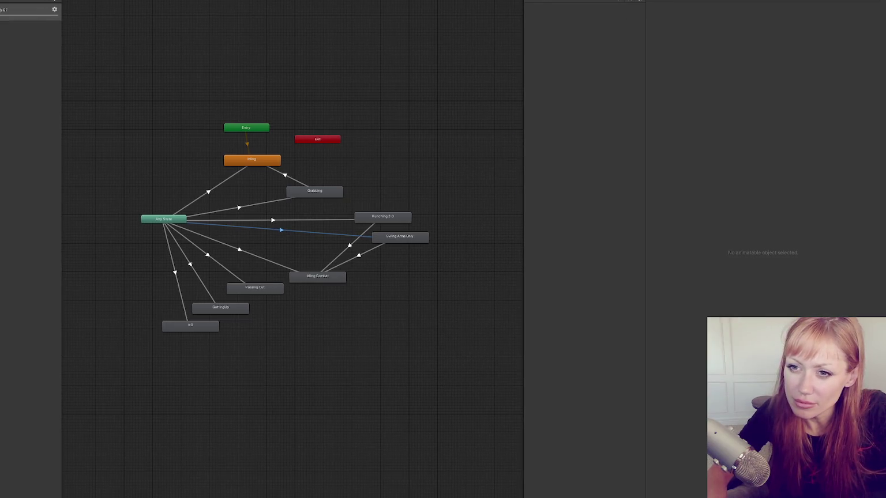
Step: Widen the side panel and set the transition's interruption source to Next State
{"action": "left_click_drag", "start_coordinate": [61, 132], "coordinate": [176, 146]}
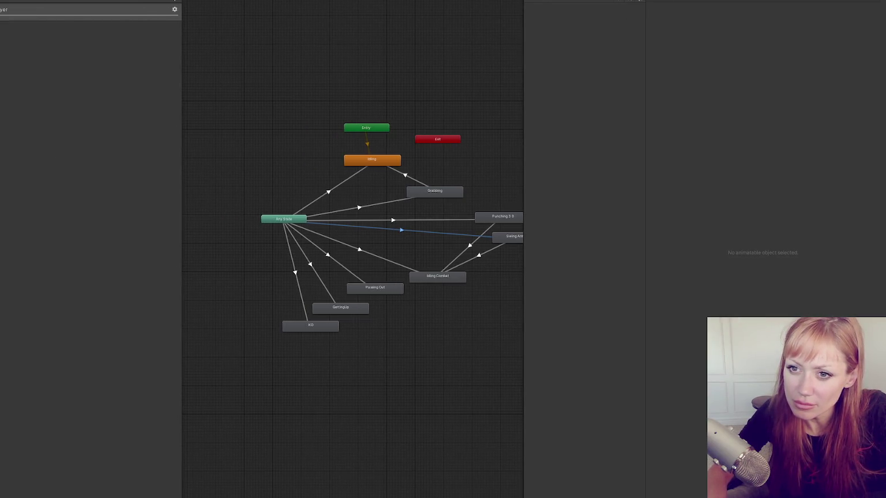
{"action": "left_click_drag", "start_coordinate": [11, 155], "coordinate": [98, 155]}
{"action": "left_click_drag", "start_coordinate": [340, 190], "coordinate": [170, 179]}
{"action": "left_click", "coordinate": [34, 125]}
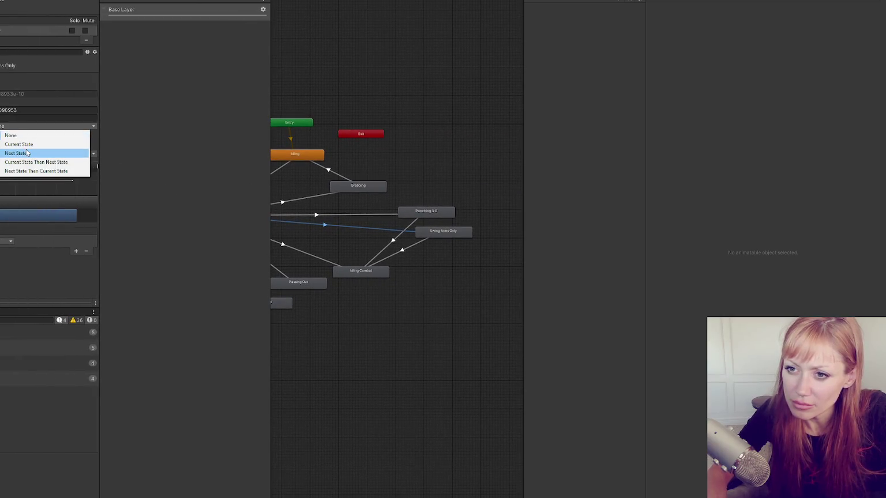
{"action": "left_click", "coordinate": [26, 152]}
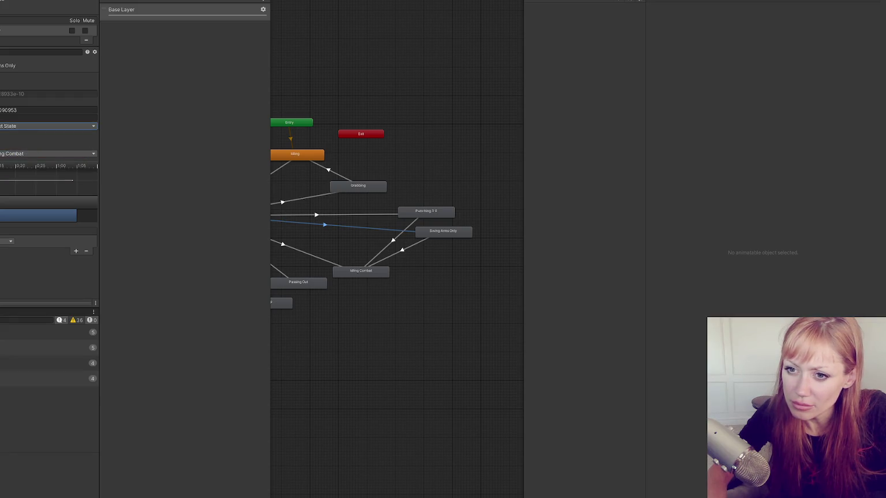
Step: Compare the Any State transitions into Punching 3.0 and Swing Arms Only
{"action": "left_click", "coordinate": [375, 214]}
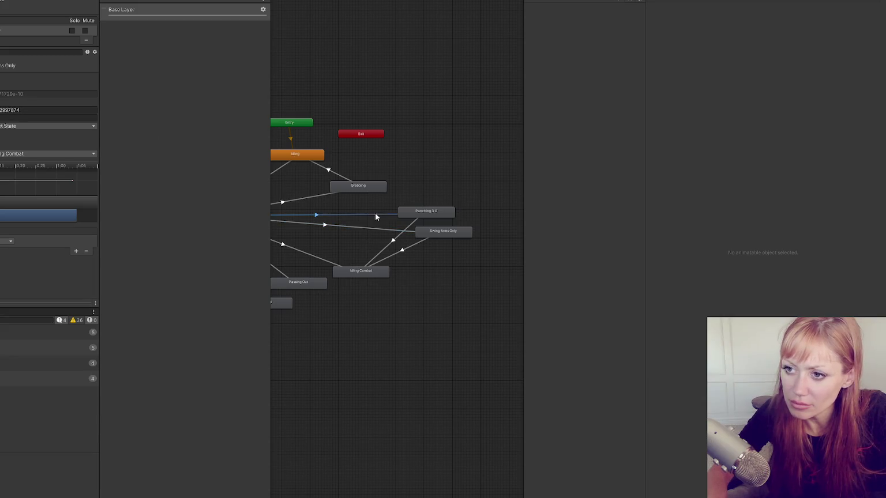
{"action": "left_click", "coordinate": [368, 230]}
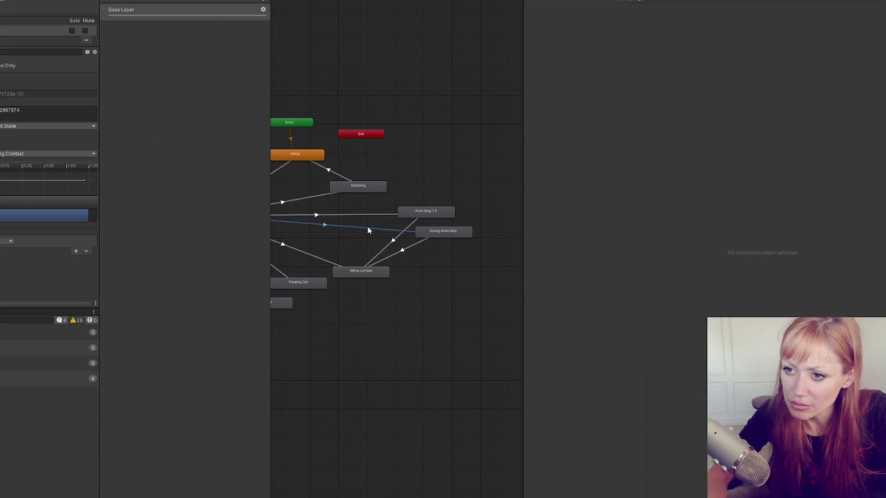
{"action": "left_click", "coordinate": [362, 216]}
{"action": "left_click", "coordinate": [356, 225]}
{"action": "left_click", "coordinate": [353, 213]}
{"action": "left_click", "coordinate": [354, 223]}
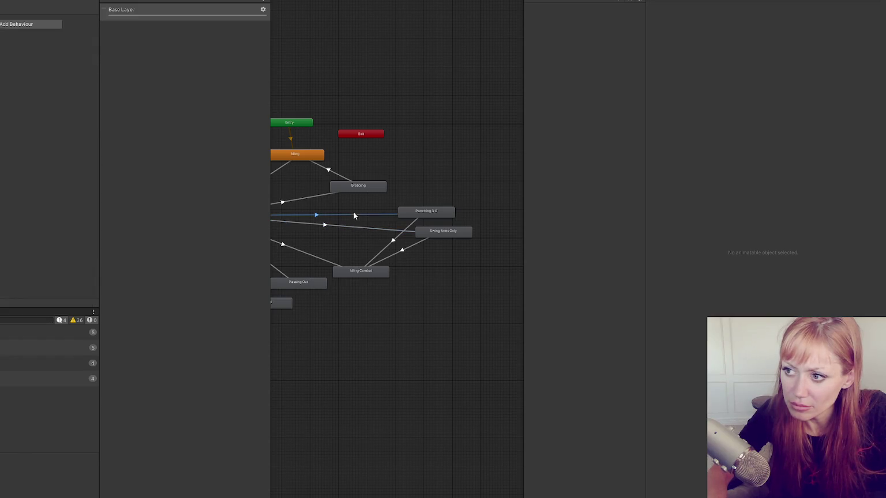
{"action": "left_click", "coordinate": [352, 213]}
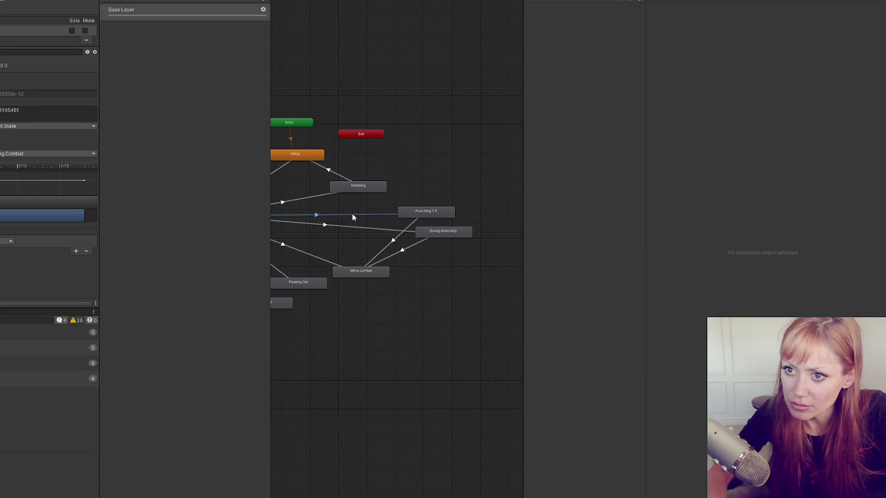
{"action": "left_click", "coordinate": [353, 227]}
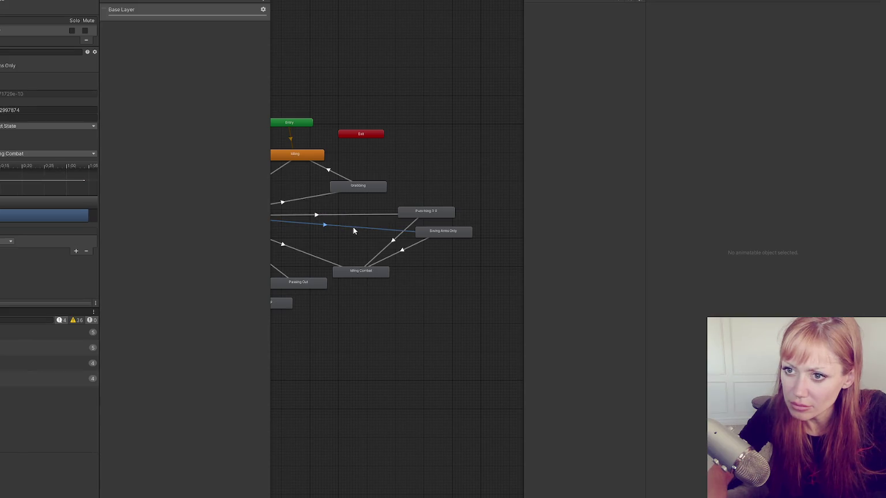
Step: Inspect the Idling Combat and long transitions into Swing Arms Only, then open its clip
{"action": "left_click", "coordinate": [412, 248]}
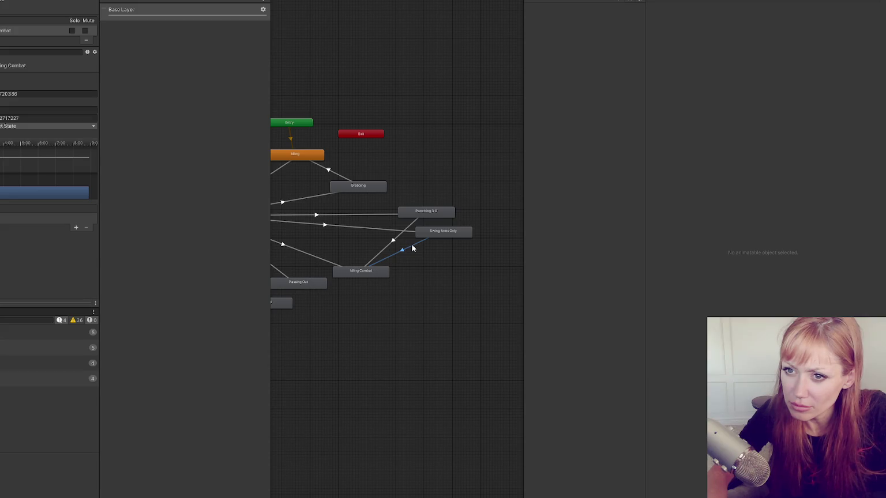
{"action": "left_click", "coordinate": [395, 233]}
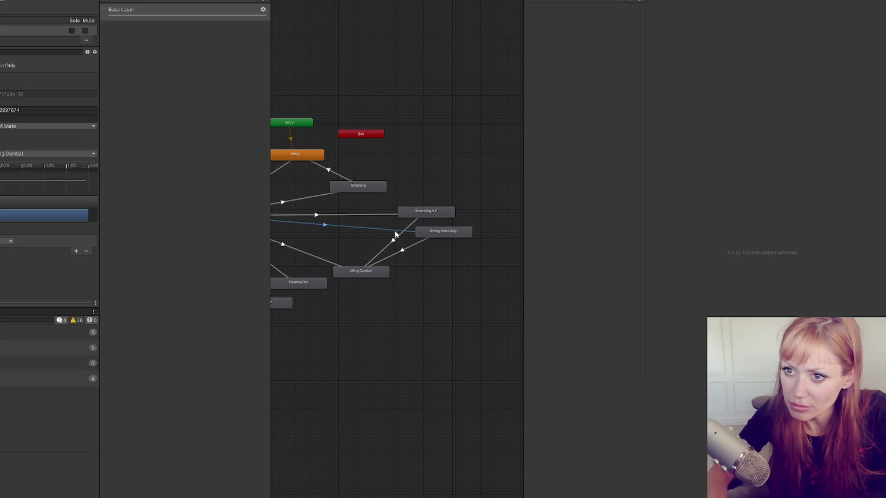
{"action": "left_click", "coordinate": [412, 251]}
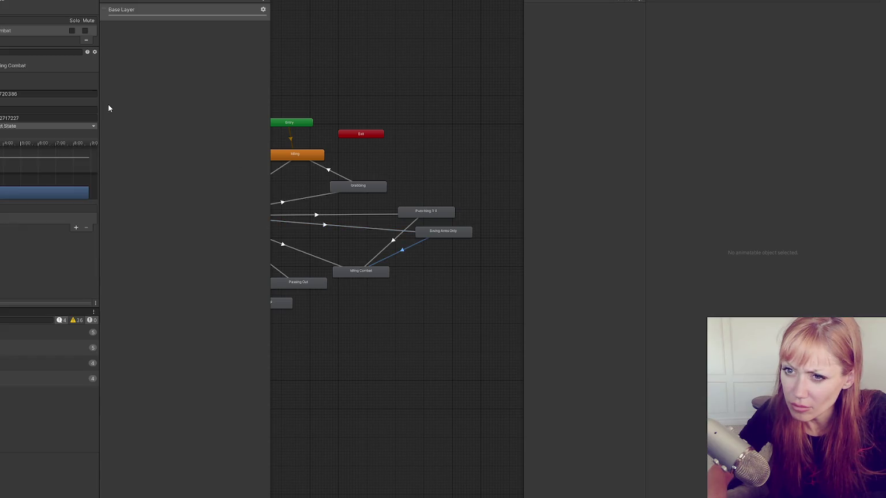
{"action": "left_click", "coordinate": [445, 232]}
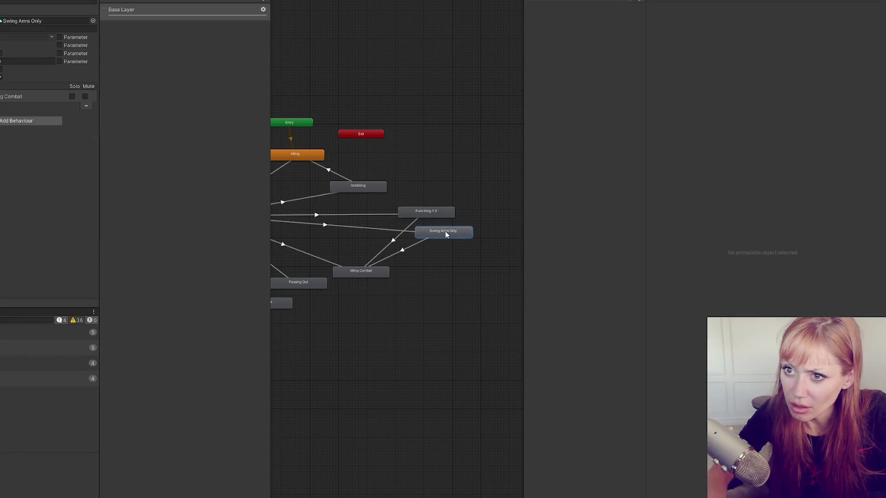
{"action": "double_click", "coordinate": [445, 233]}
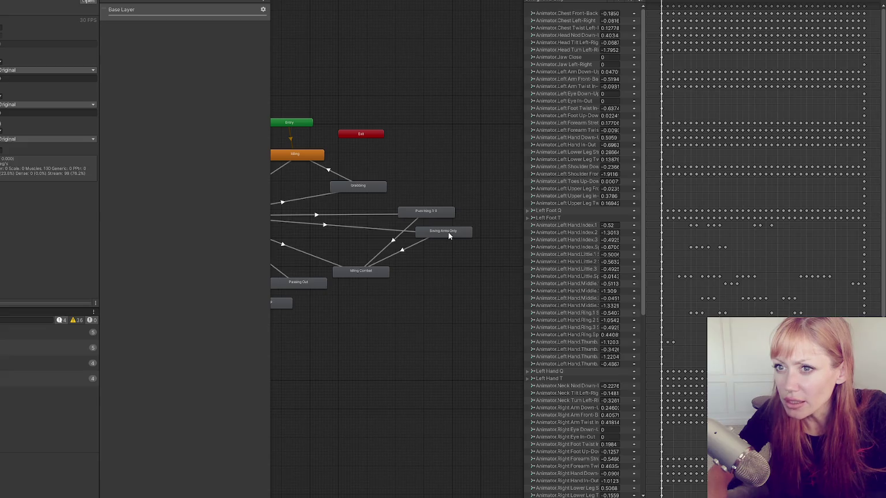
Step: Set transition duration and offset to 0 on the Swing Arms Only transitions
{"action": "left_click", "coordinate": [410, 250]}
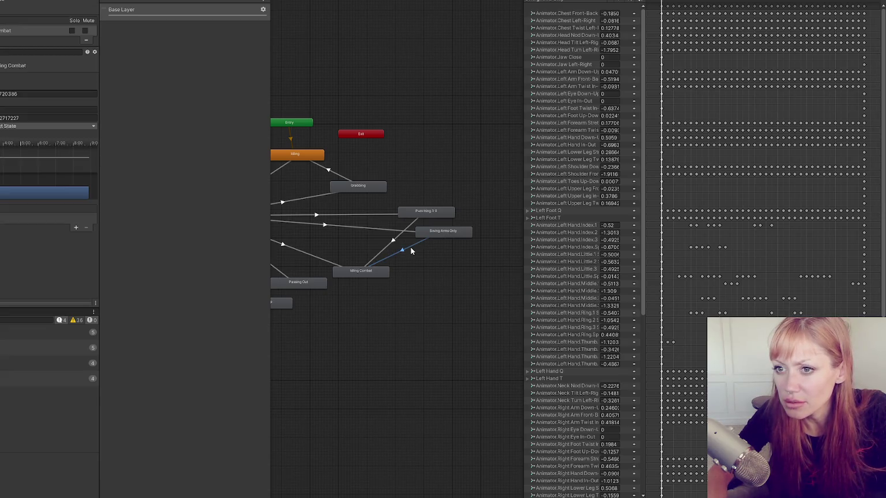
{"action": "left_click", "coordinate": [19, 94]}
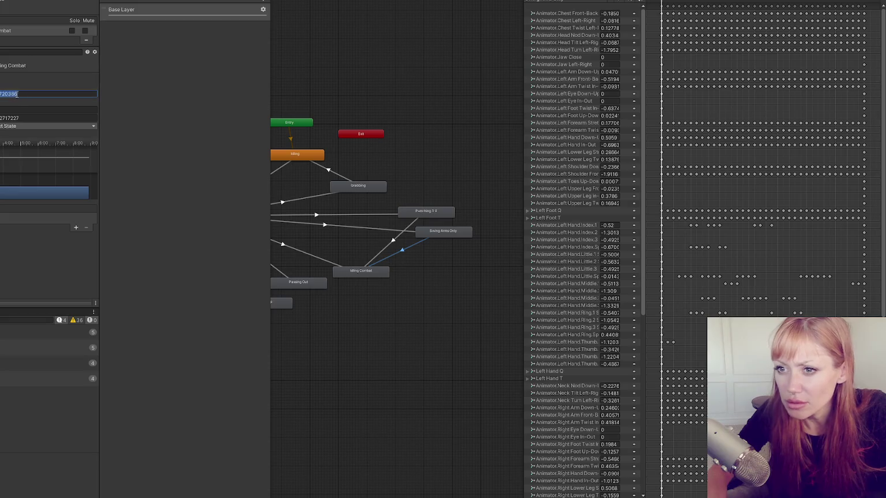
{"action": "type", "text": "0"}
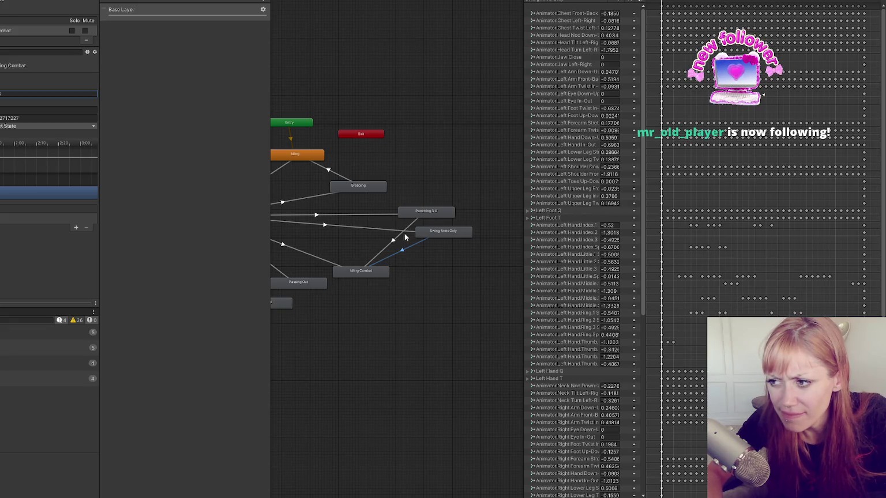
{"action": "left_click", "coordinate": [363, 228]}
{"action": "left_click", "coordinate": [32, 112]}
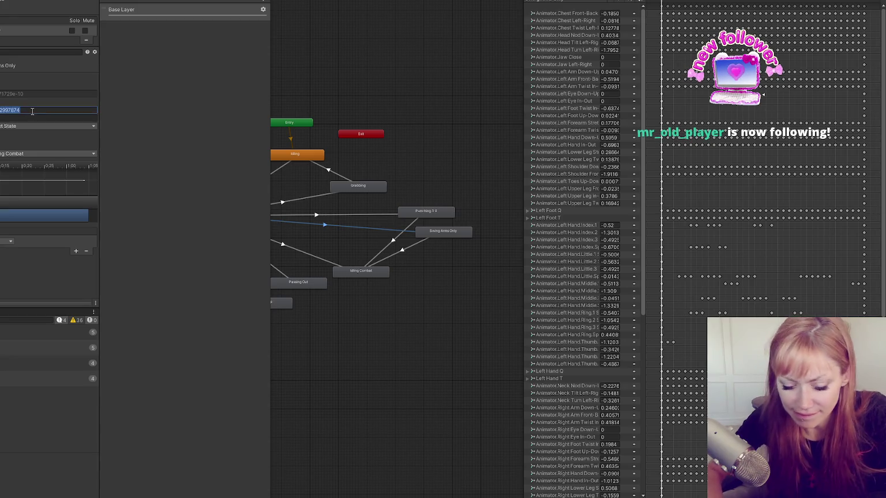
{"action": "left_click", "coordinate": [402, 252]}
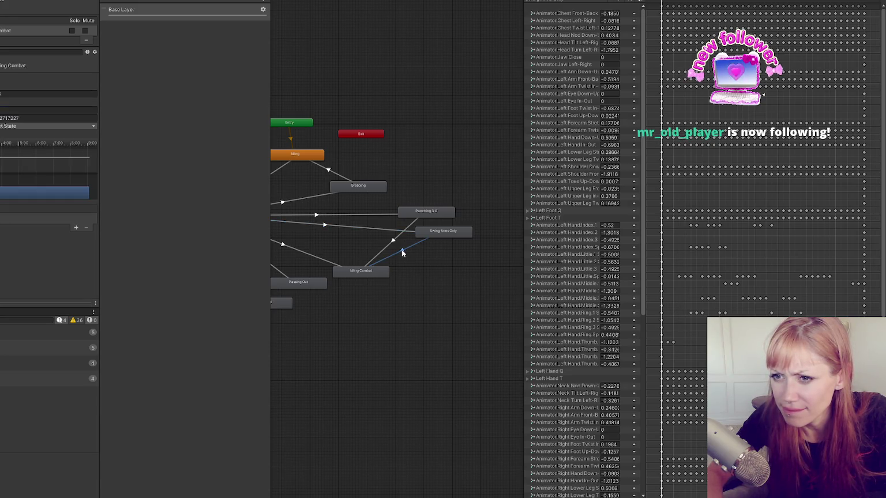
{"action": "left_click", "coordinate": [64, 119]}
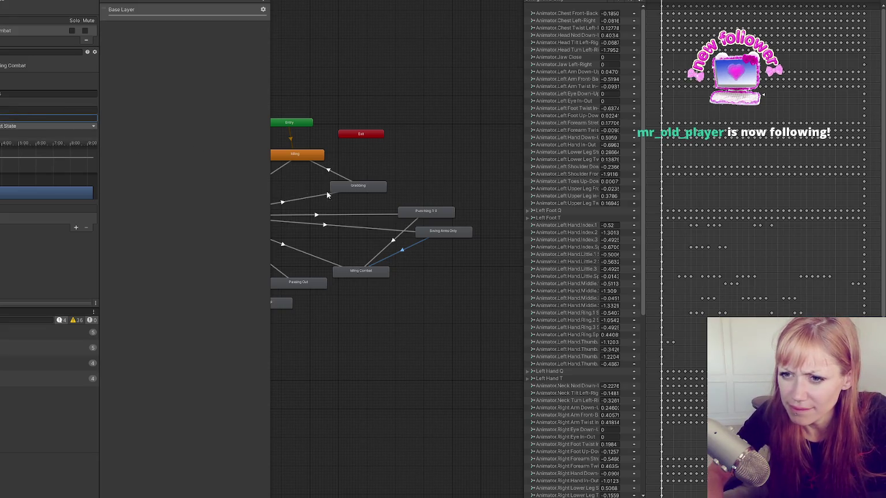
Step: Check the Idling Combat to Punching transition, then open the Swing Arms Only clip settings
{"action": "left_click", "coordinate": [397, 239]}
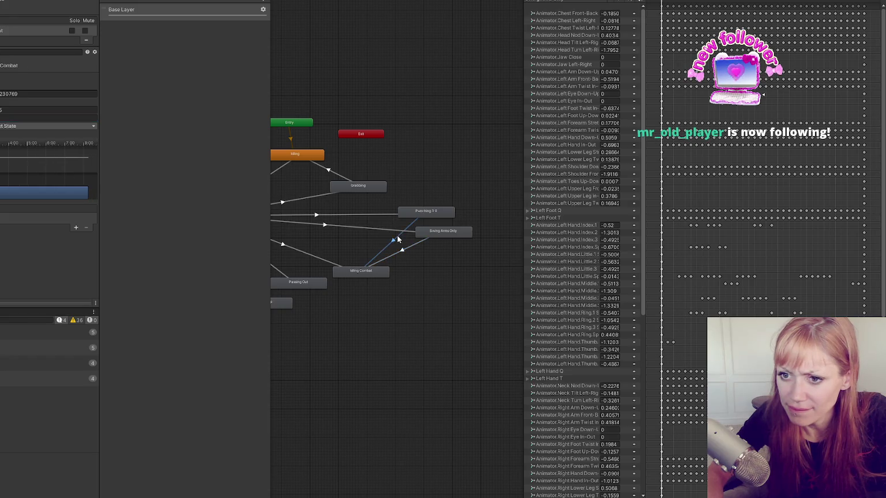
{"action": "left_click", "coordinate": [415, 244]}
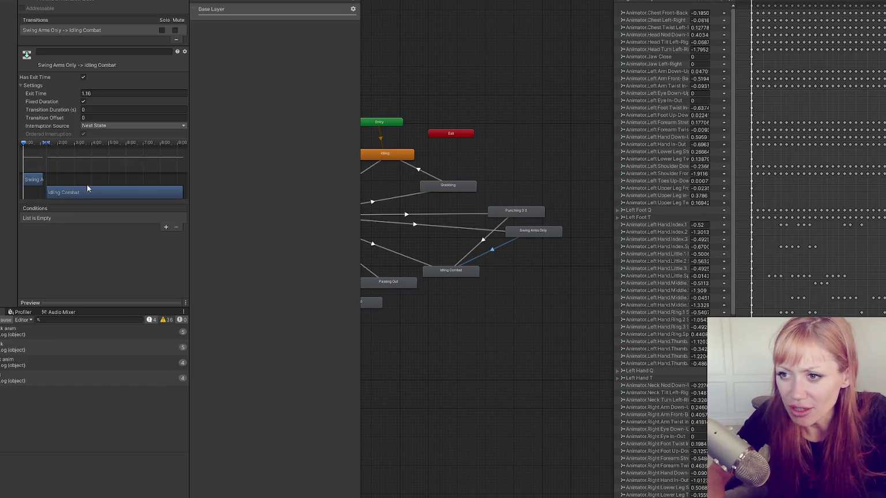
{"action": "left_click", "coordinate": [512, 231]}
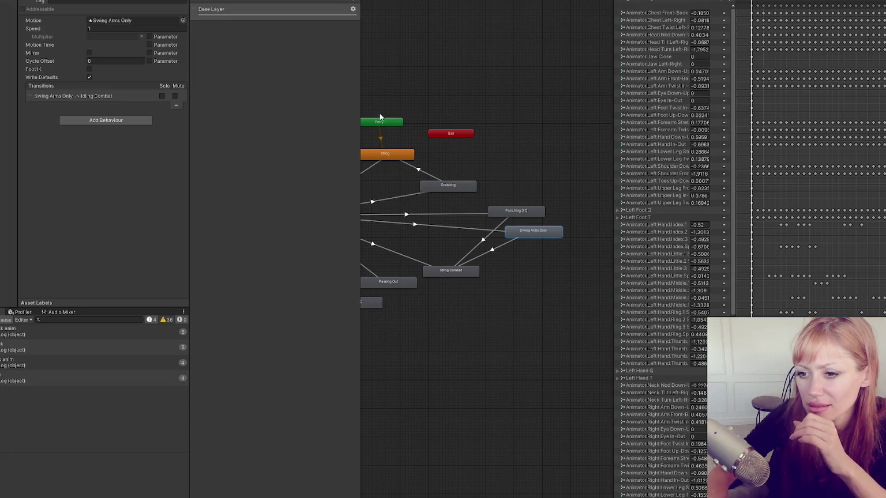
{"action": "double_click", "coordinate": [534, 234]}
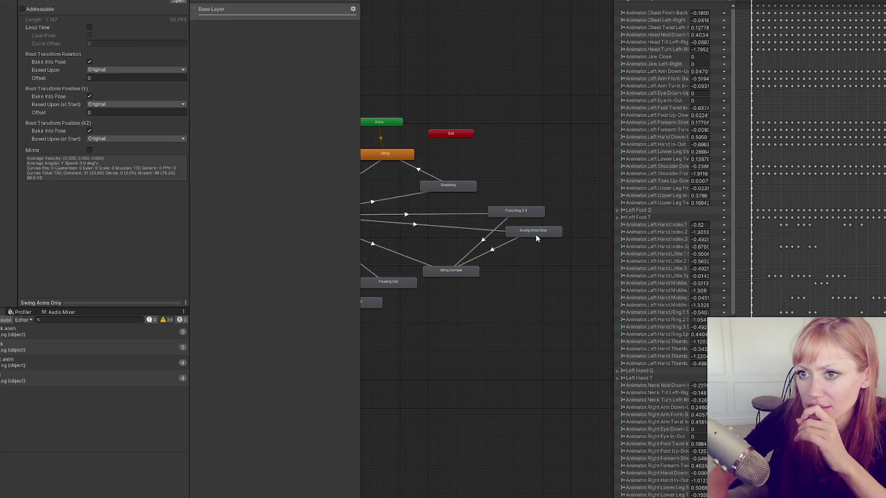
Step: Preview the Swing Arms Only clip on the character, scrubbing to frame 32
{"action": "mouse_move", "coordinate": [58, 303]}
{"action": "left_mouse_down"}
{"action": "mouse_move", "coordinate": [89, 195]}
{"action": "mouse_move", "coordinate": [75, 199]}
{"action": "mouse_move", "coordinate": [137, 203]}
{"action": "mouse_move", "coordinate": [128, 201]}
{"action": "left_mouse_up"}
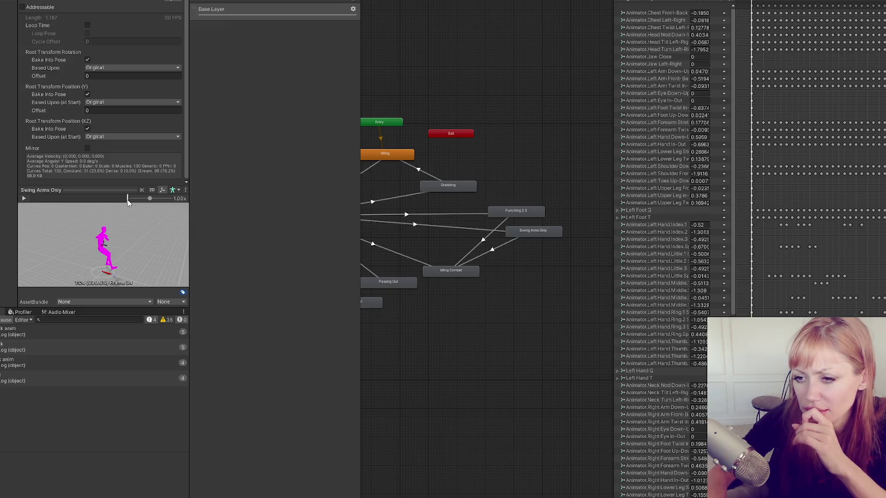
{"action": "left_click", "coordinate": [531, 232]}
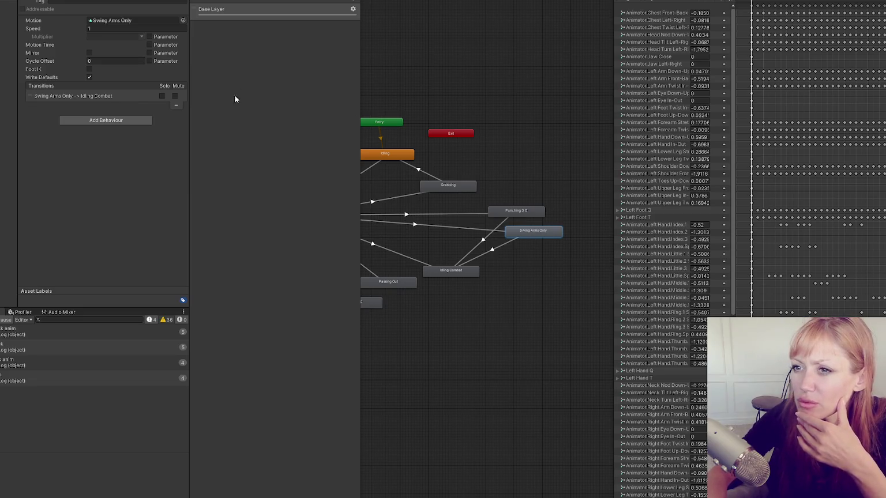
{"action": "double_click", "coordinate": [546, 233]}
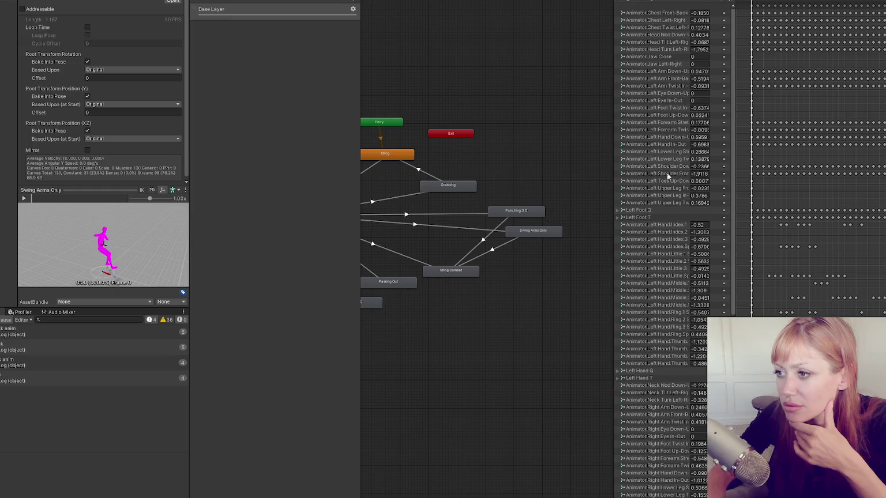
{"action": "left_click", "coordinate": [539, 233]}
{"action": "double_click", "coordinate": [539, 233]}
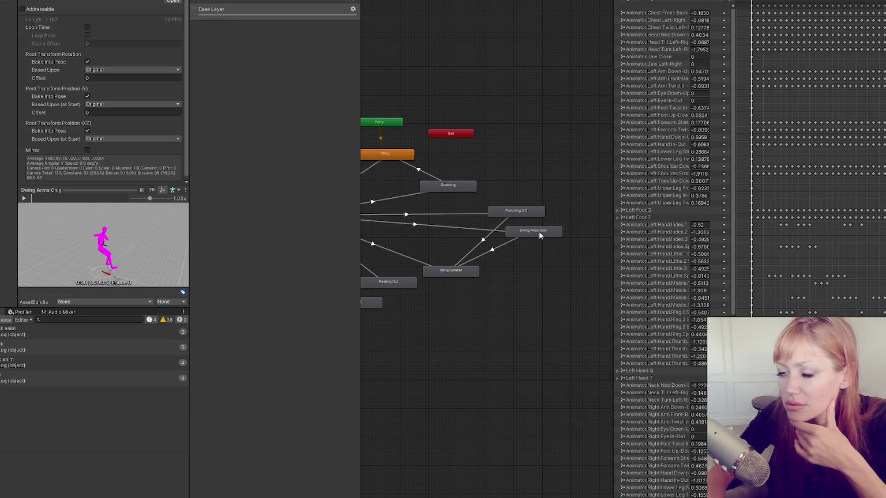
{"action": "mouse_move", "coordinate": [63, 202]}
{"action": "left_mouse_down"}
{"action": "mouse_move", "coordinate": [129, 202]}
{"action": "mouse_move", "coordinate": [16, 202]}
{"action": "left_mouse_up"}
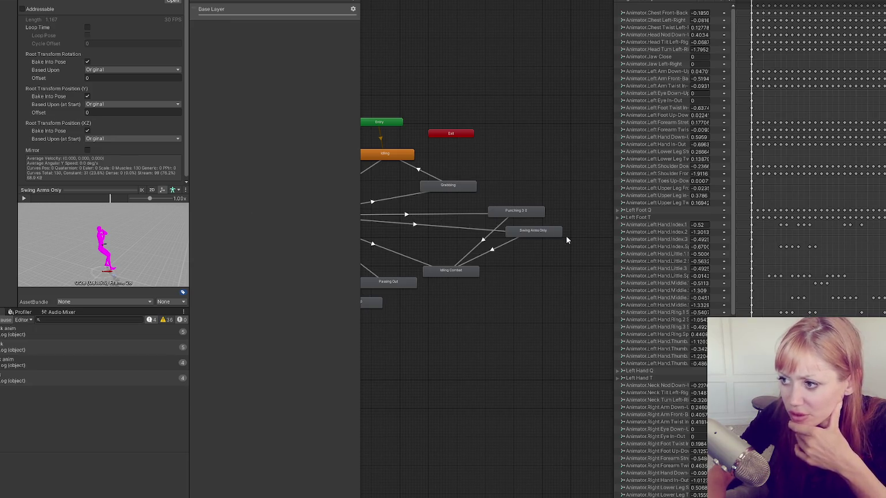
{"action": "left_click", "coordinate": [547, 235]}
{"action": "left_click", "coordinate": [490, 231]}
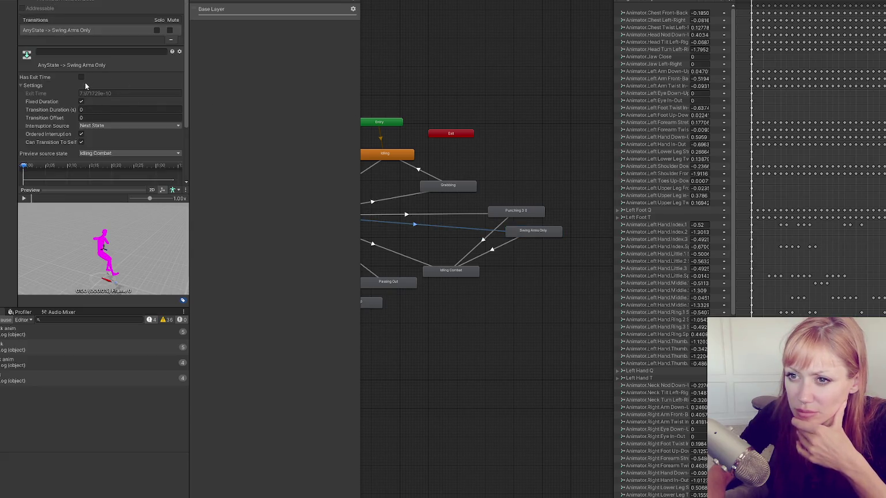
Step: Set the Swing Arms Only → Idling Combat transition's Exit Time to 1.04
{"action": "left_click", "coordinate": [493, 247]}
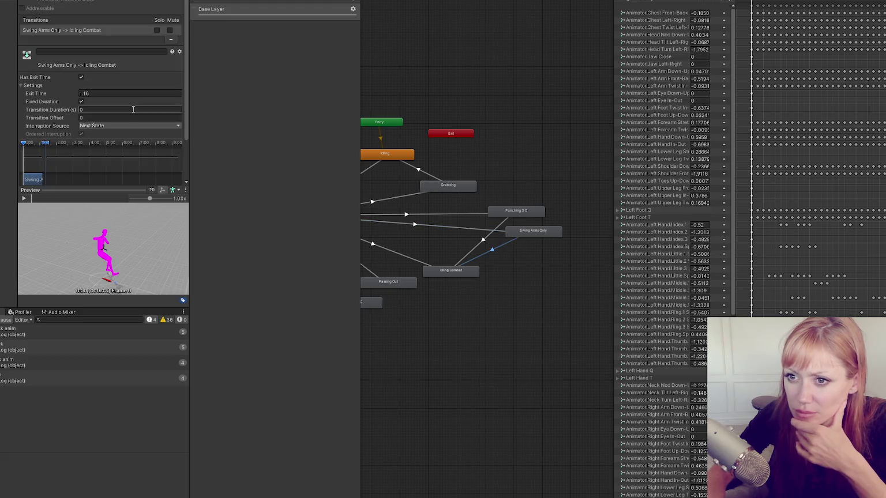
{"action": "left_click", "coordinate": [83, 94]}
{"action": "type", "text": "1.04"}
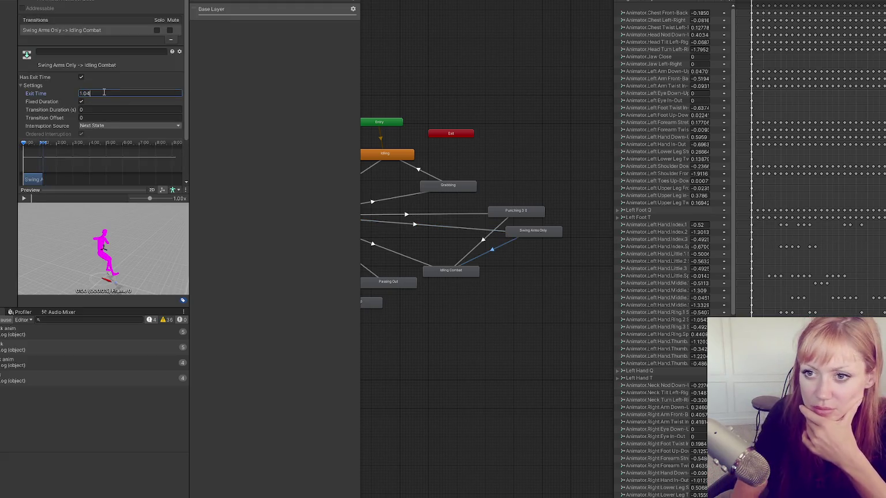
{"action": "key", "text": "Tab"}
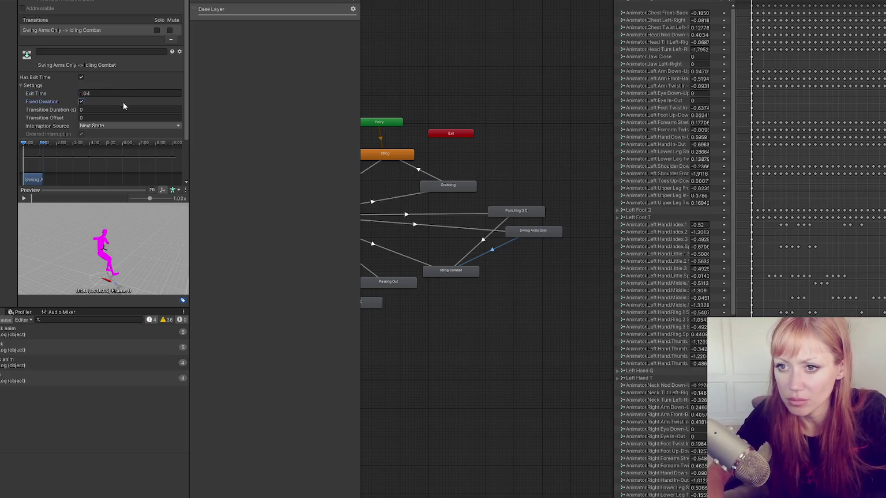
Step: Inspect the Any State → Swing Arms Only transition and preview the Swing Arms Only clip
{"action": "left_click", "coordinate": [401, 222]}
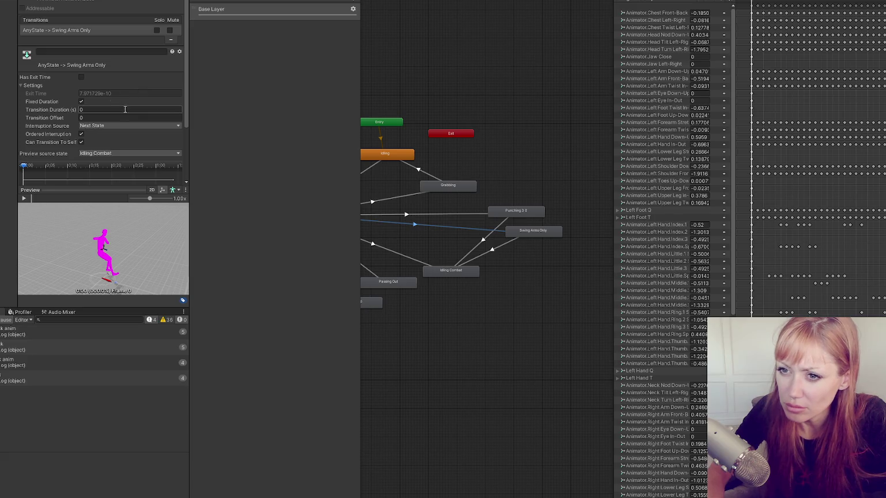
{"action": "left_click", "coordinate": [538, 232]}
{"action": "double_click", "coordinate": [538, 232]}
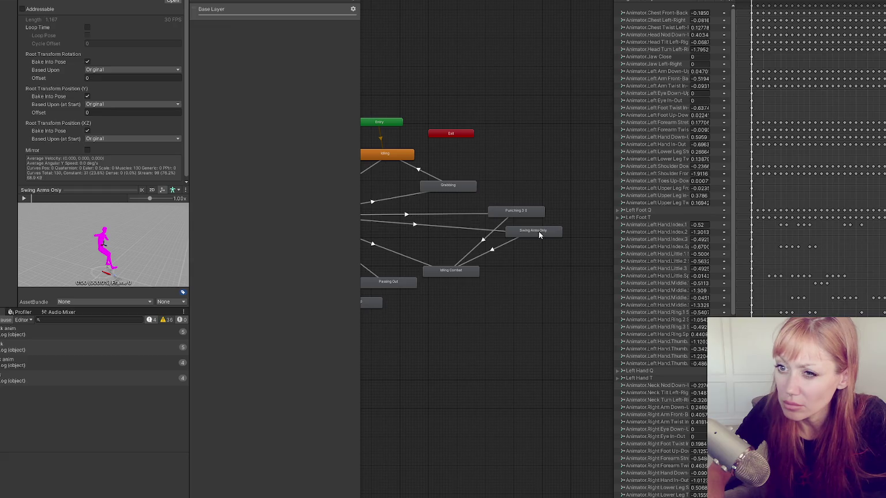
{"action": "left_click", "coordinate": [525, 185]}
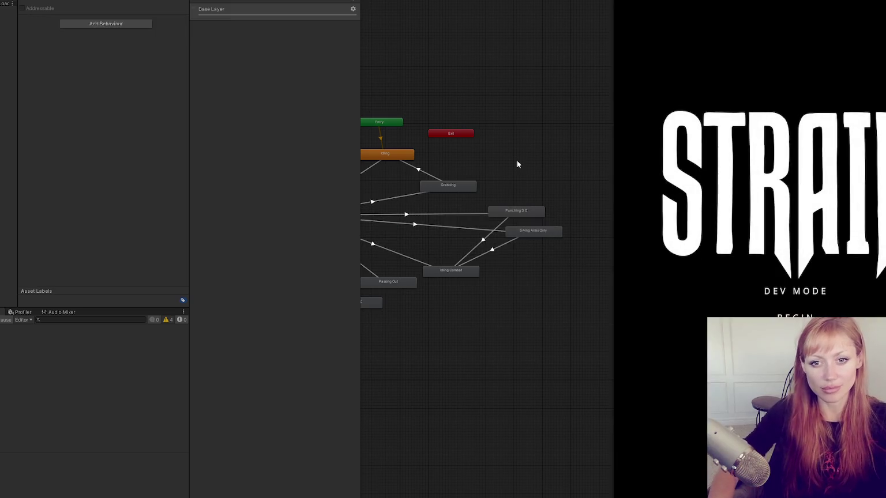
Step: Begin the game, spawn a stone axe via the dev console, then reselect the Swing Arms Only state
{"action": "left_click", "coordinate": [785, 294]}
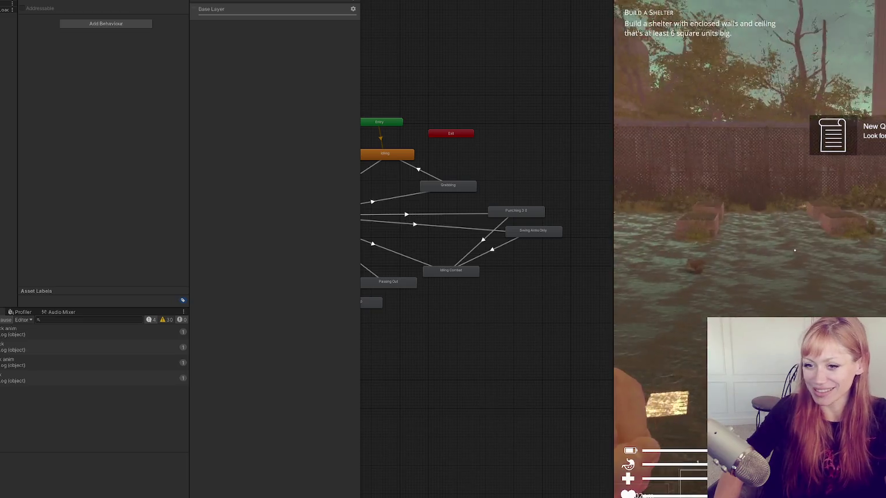
{"action": "key", "text": "Tab"}
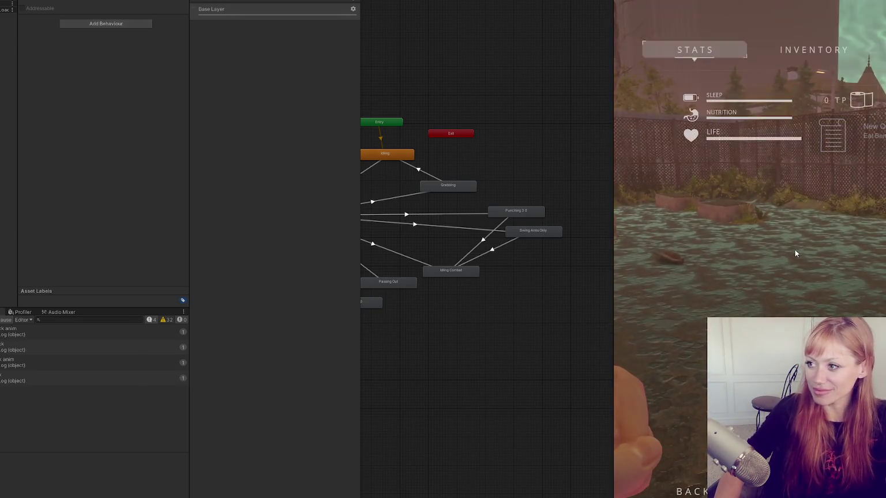
{"action": "key", "text": "grave"}
{"action": "type", "text": "stone a"}
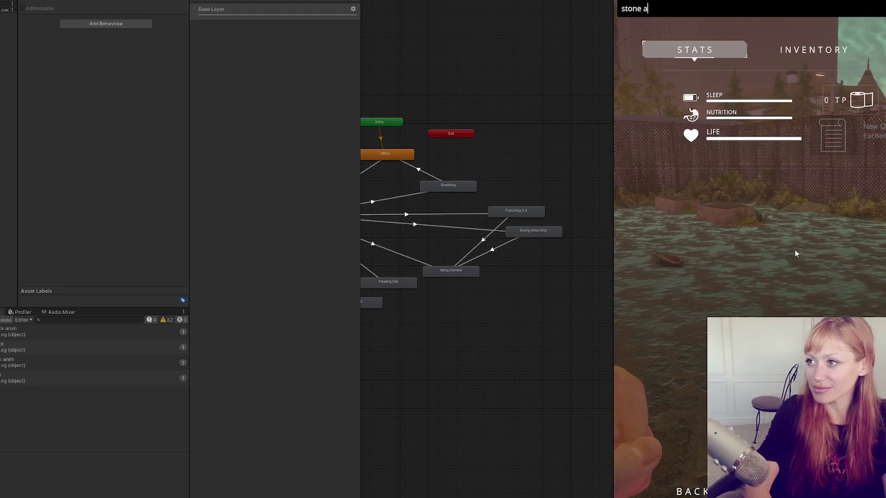
{"action": "type", "text": "xe"}
{"action": "key", "text": "Return"}
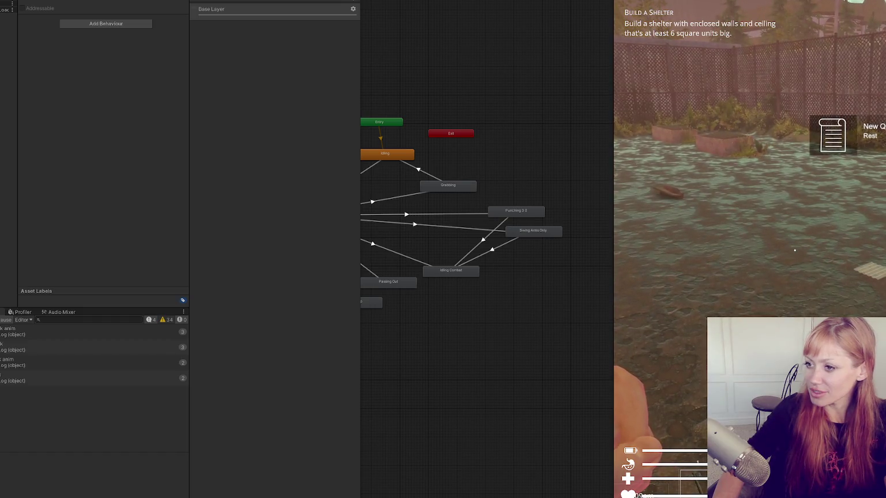
{"action": "key", "text": "Tab"}
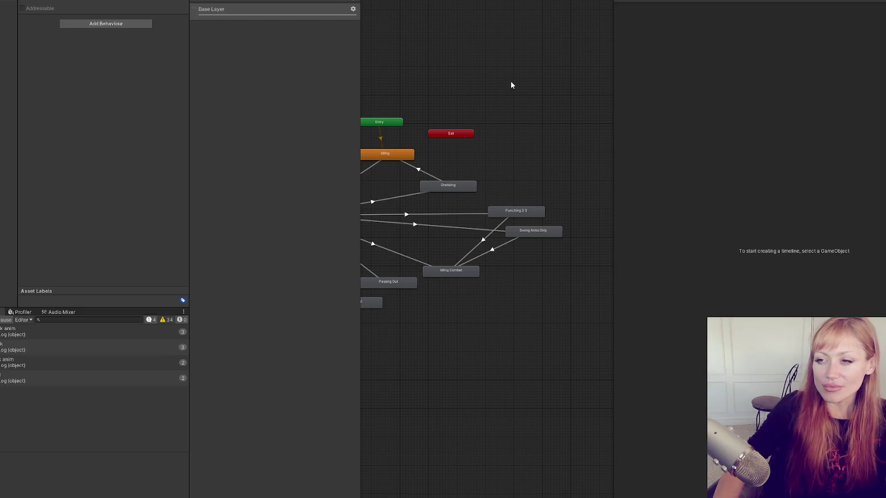
{"action": "left_click", "coordinate": [536, 231]}
Step: Open the Swing Arms Only clip's keyframes and EndAttackAnim event, then select the Any State transition
{"action": "double_click", "coordinate": [536, 231]}
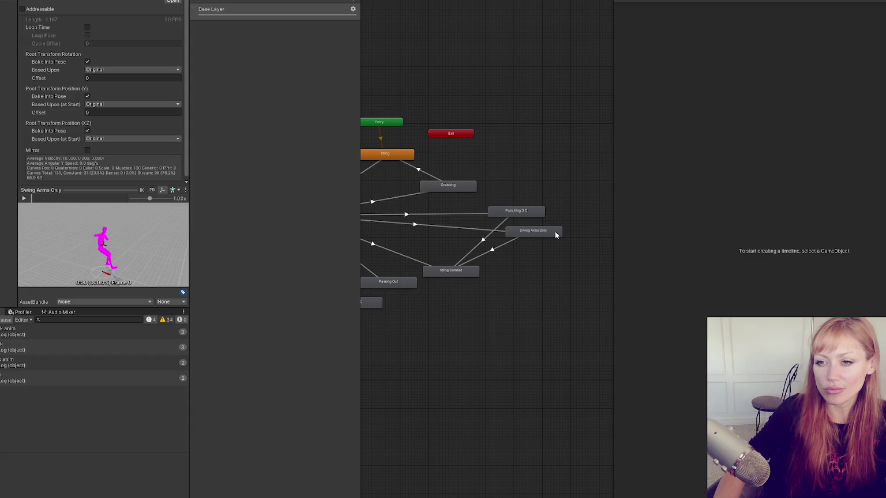
{"action": "left_click", "coordinate": [553, 234]}
{"action": "double_click", "coordinate": [554, 233]}
{"action": "double_click", "coordinate": [533, 231]}
{"action": "left_click", "coordinate": [182, 4]}
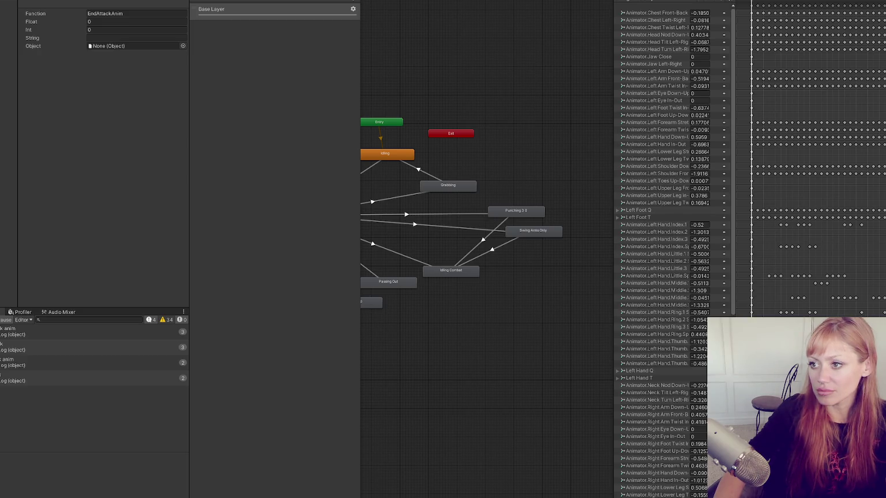
{"action": "left_click", "coordinate": [454, 228]}
Step: Turn off Fixed Duration in the Swing Arms Only → Idling Combat transition's Settings
{"action": "scroll", "coordinate": [144, 110], "scroll_direction": "down", "scroll_amount": 1}
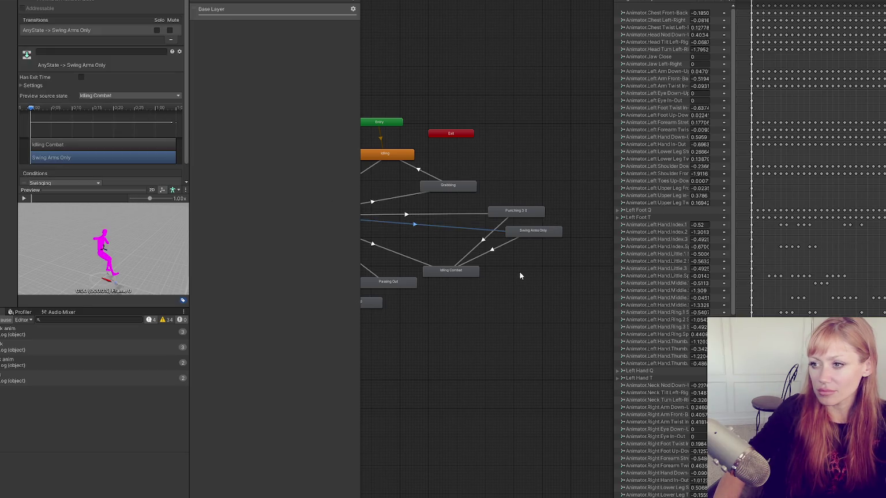
{"action": "left_click", "coordinate": [505, 247]}
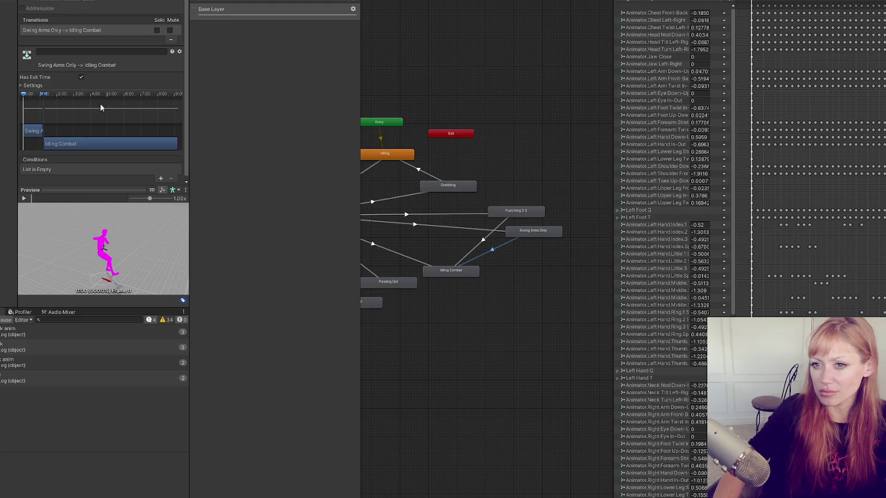
{"action": "left_click", "coordinate": [51, 85]}
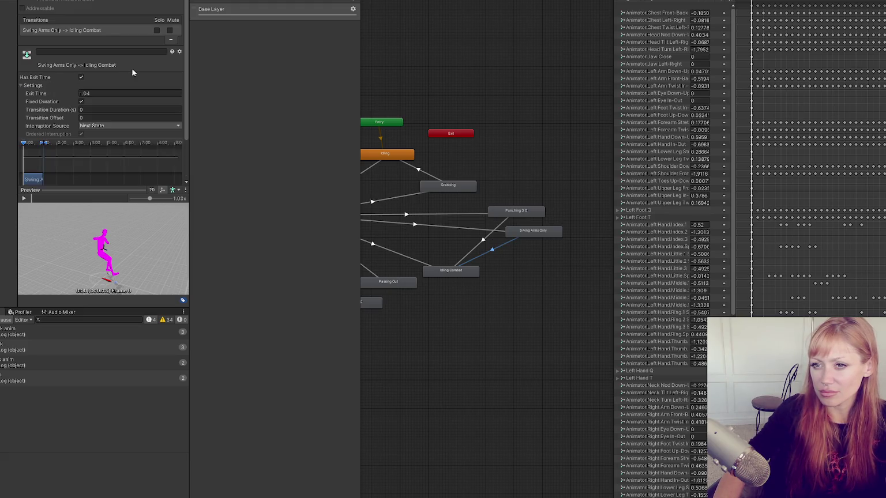
{"action": "scroll", "coordinate": [136, 70], "scroll_direction": "down", "scroll_amount": 1}
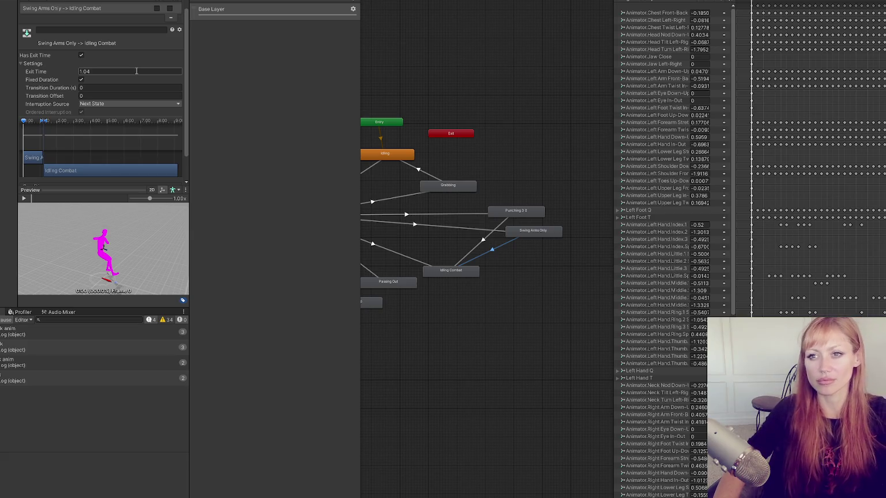
{"action": "left_click", "coordinate": [81, 79]}
{"action": "scroll", "coordinate": [133, 66], "scroll_direction": "down", "scroll_amount": 2}
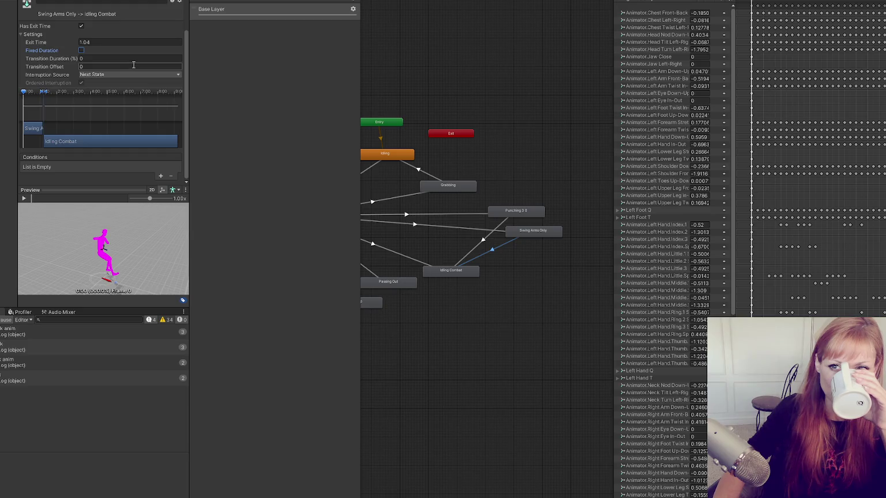
{"action": "mouse_move", "coordinate": [45, 53]}
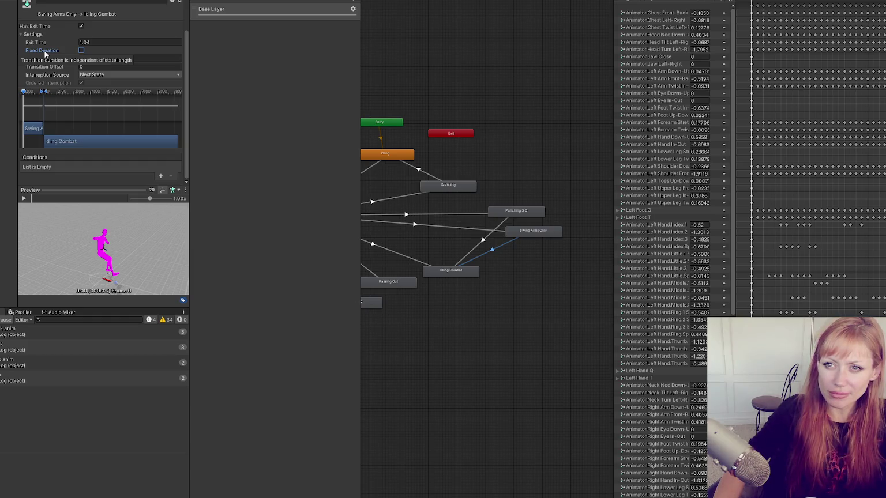
{"action": "left_click", "coordinate": [52, 51]}
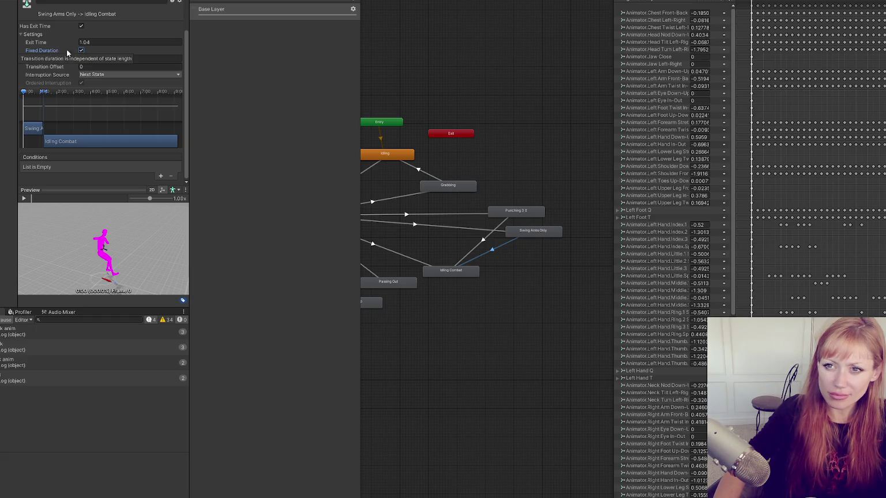
{"action": "left_click", "coordinate": [82, 51]}
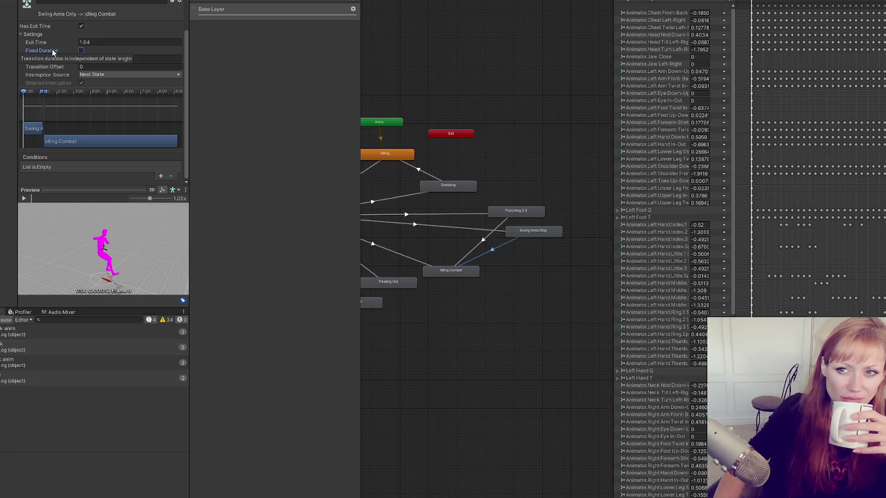
Step: Re-enter 1.04 as the transition's Exit Time
{"action": "left_click", "coordinate": [93, 43]}
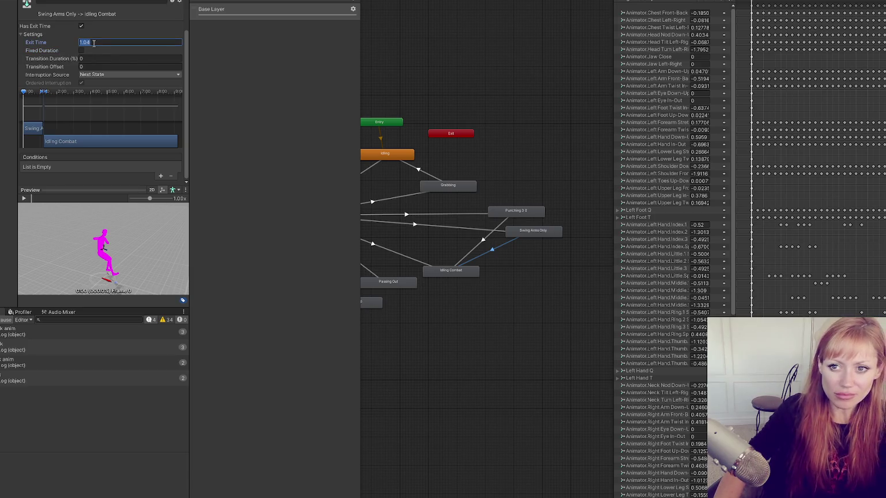
{"action": "type", "text": "1"}
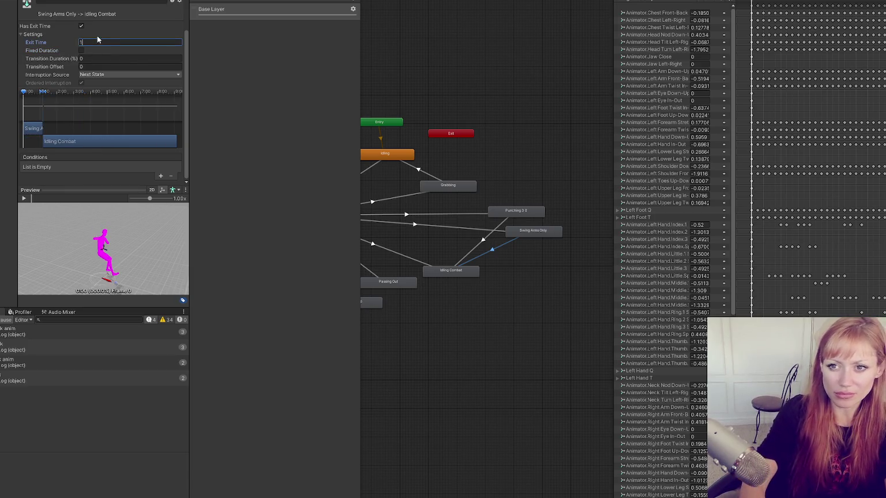
{"action": "type", "text": ".04"}
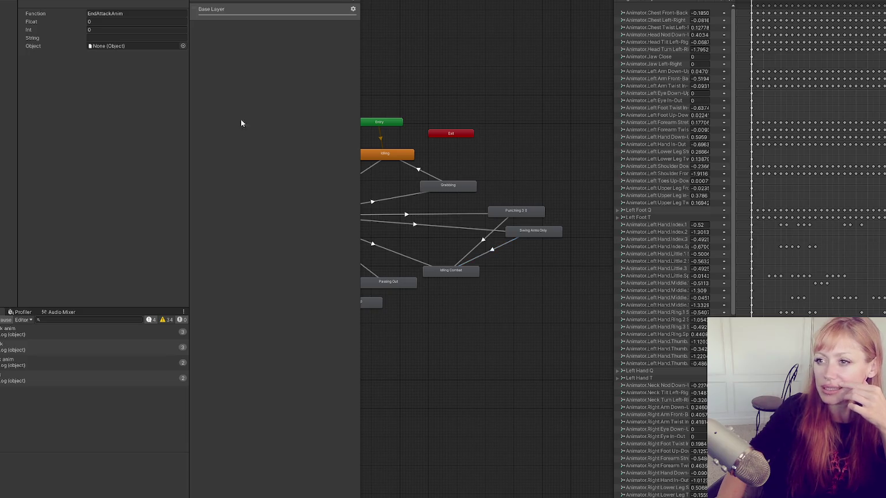
{"action": "left_click", "coordinate": [468, 228]}
Step: Change the Swing Arms Only → Idling Combat Exit Time to 0.94 and check the EndAttackAnim event
{"action": "scroll", "coordinate": [102, 95], "scroll_direction": "down", "scroll_amount": 3}
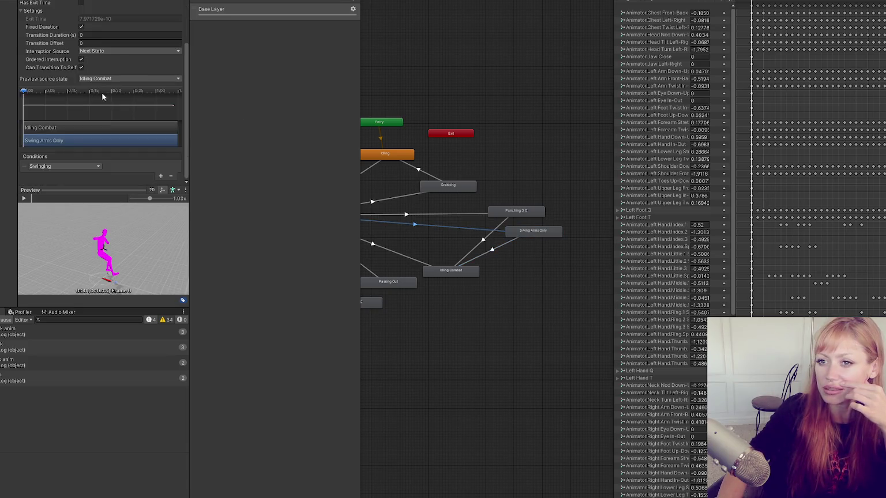
{"action": "left_click", "coordinate": [494, 252]}
{"action": "left_click", "coordinate": [494, 251]}
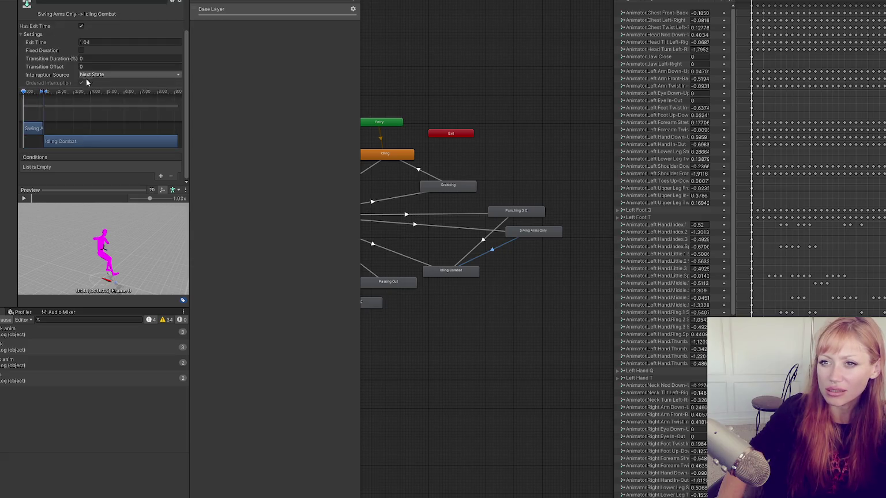
{"action": "left_click", "coordinate": [111, 42]}
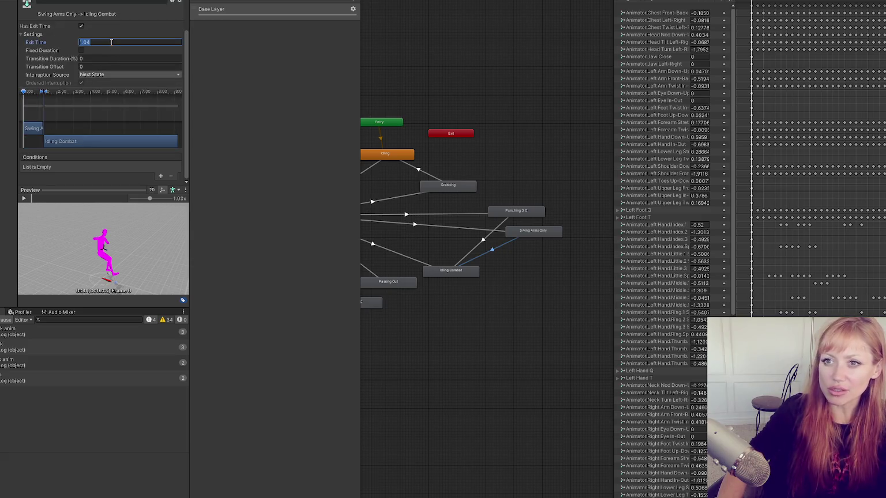
{"action": "type", "text": "1"}
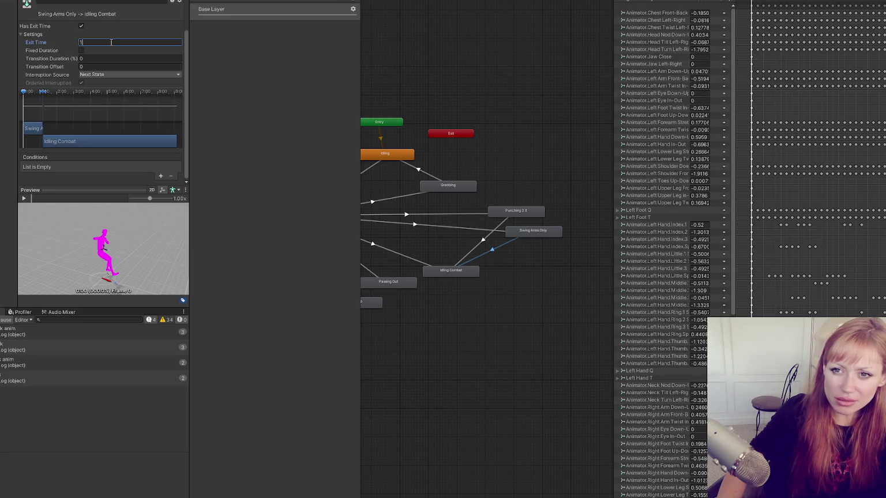
{"action": "key", "text": "BackSpace"}
{"action": "type", "text": ".9"}
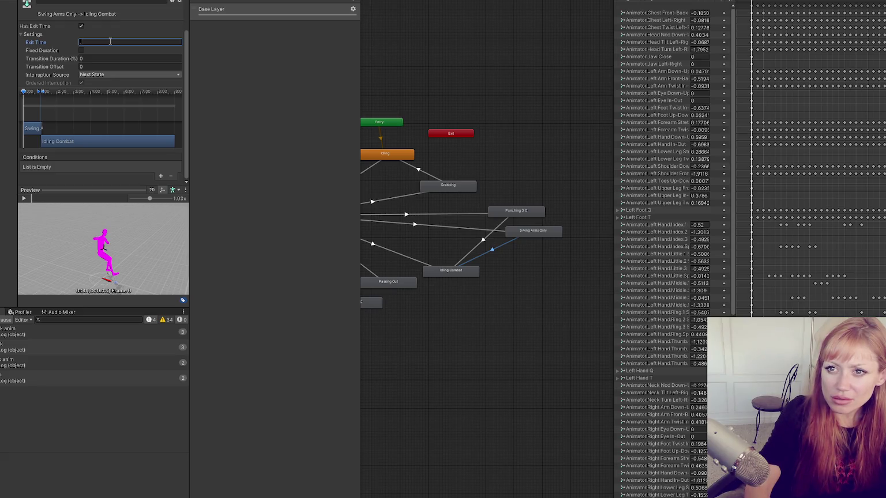
{"action": "type", "text": ".94"}
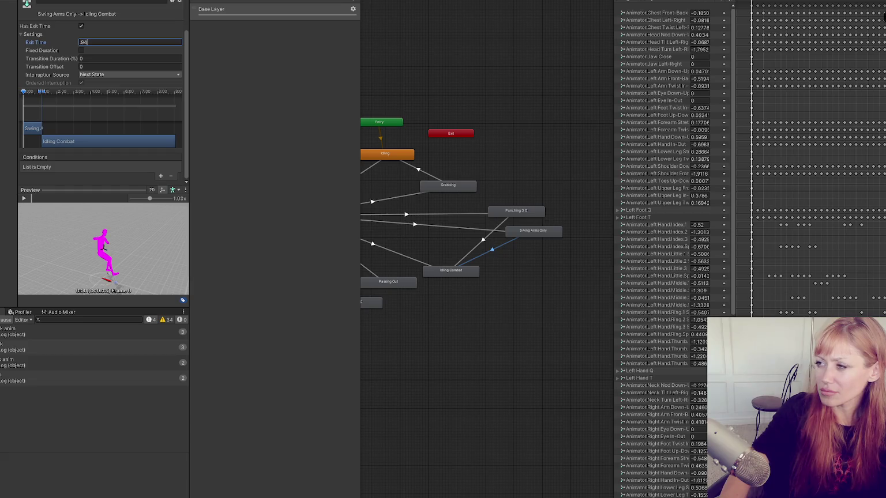
{"action": "left_click", "coordinate": [877, 6]}
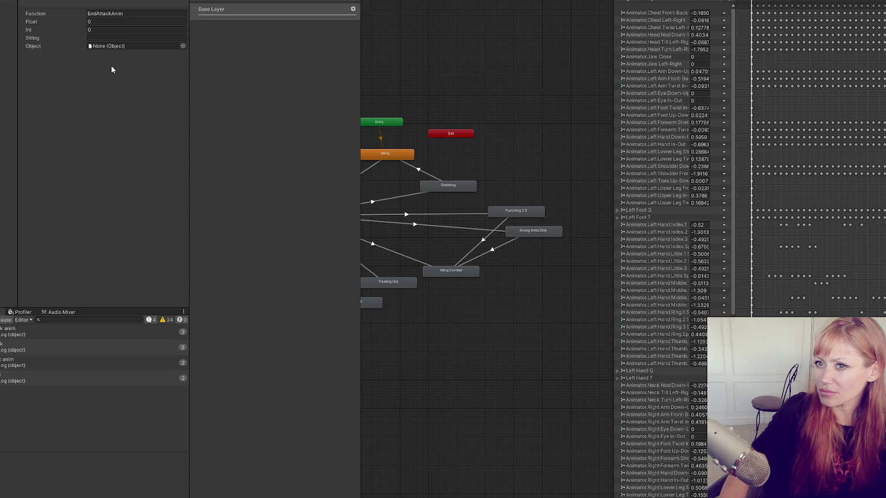
{"action": "left_click", "coordinate": [440, 82]}
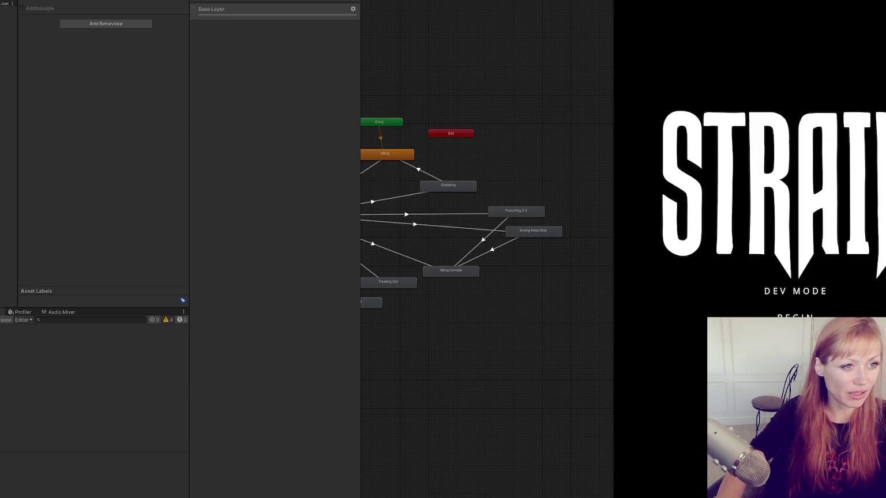
Step: Begin the game and run the 'stp 1' command in the dev console
{"action": "left_click", "coordinate": [795, 295]}
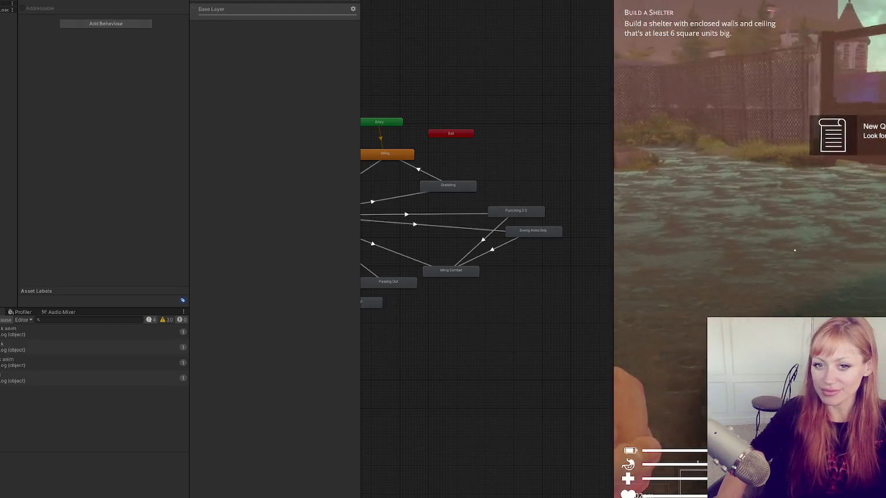
{"action": "key", "text": "Tab"}
{"action": "key", "text": "grave"}
{"action": "type", "text": "stp 1"}
{"action": "key", "text": "Return"}
{"action": "key", "text": "Tab"}
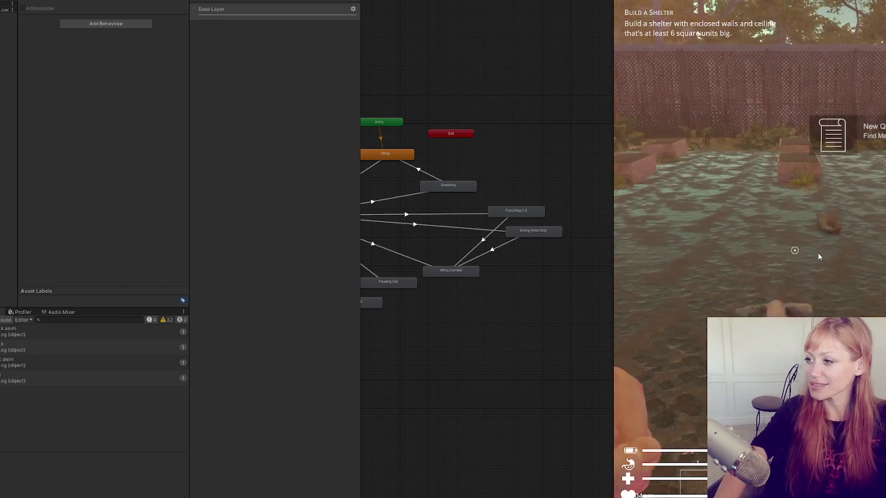
Step: Throw two fist punches, then stop Play Mode and switch to the code editor
{"action": "left_click", "coordinate": [818, 253]}
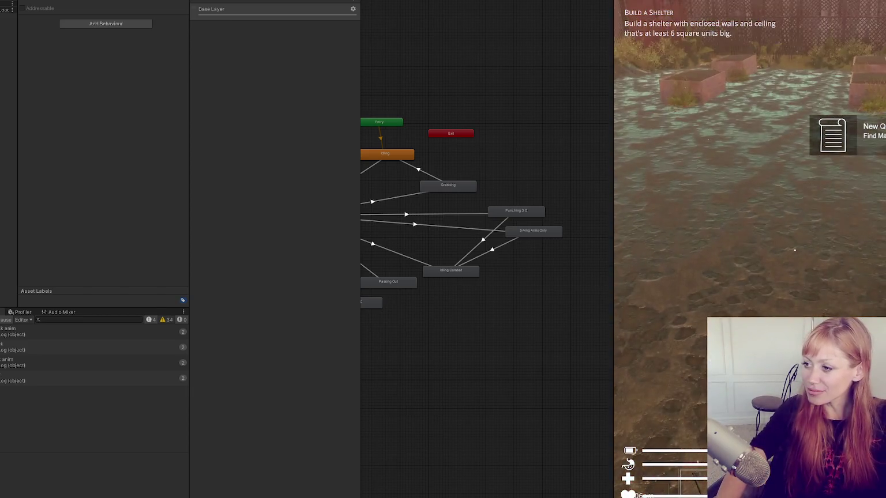
{"action": "left_click", "coordinate": [795, 250]}
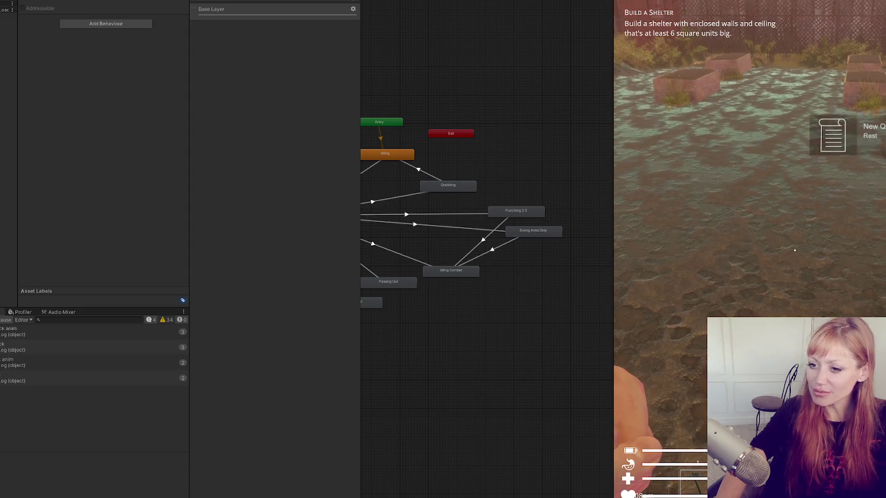
{"action": "key", "text": "Tab"}
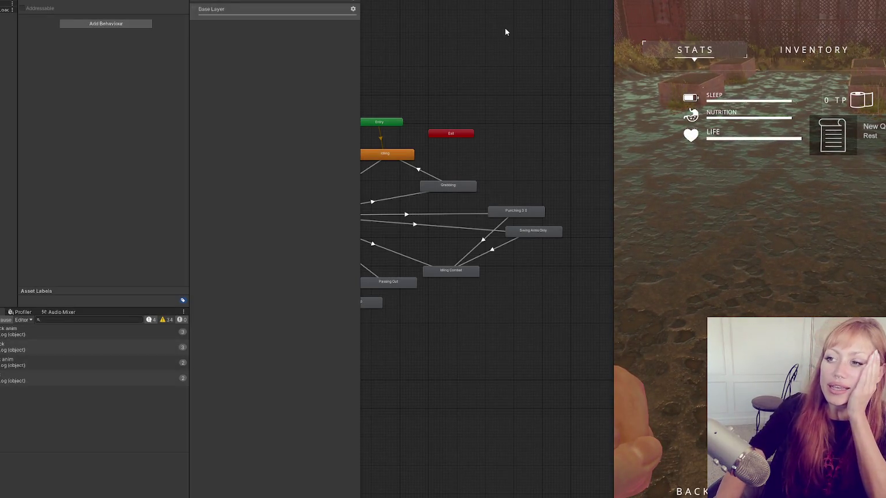
{"action": "key", "text": "ctrl+p"}
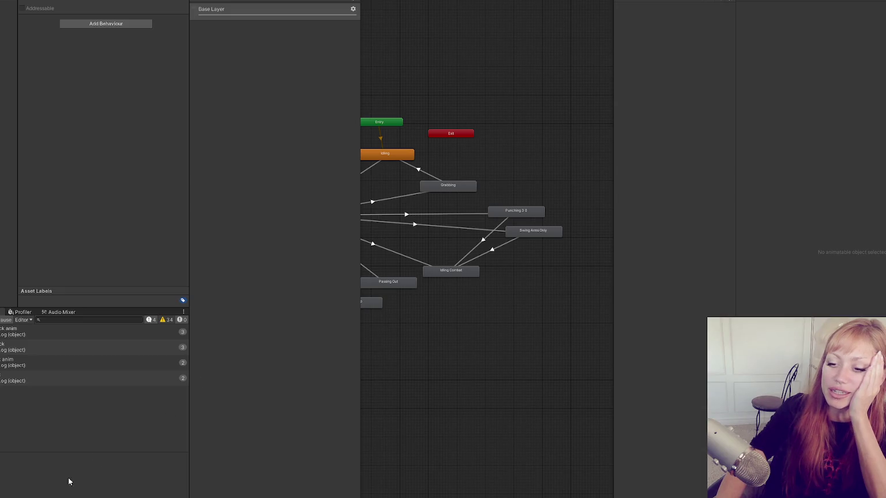
{"action": "key", "text": "alt+Tab"}
Step: Scroll to StartAttack in FightControls.cs and review its RaycastHitSomething, SetStamina and PlayerMakesSound calls
{"action": "scroll", "coordinate": [557, 178], "scroll_direction": "up", "scroll_amount": 14}
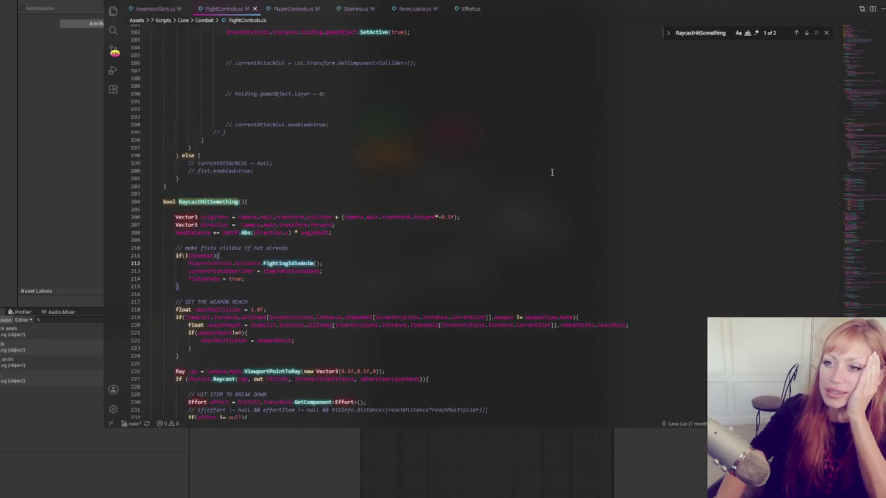
{"action": "scroll", "coordinate": [565, 156], "scroll_direction": "up", "scroll_amount": 4}
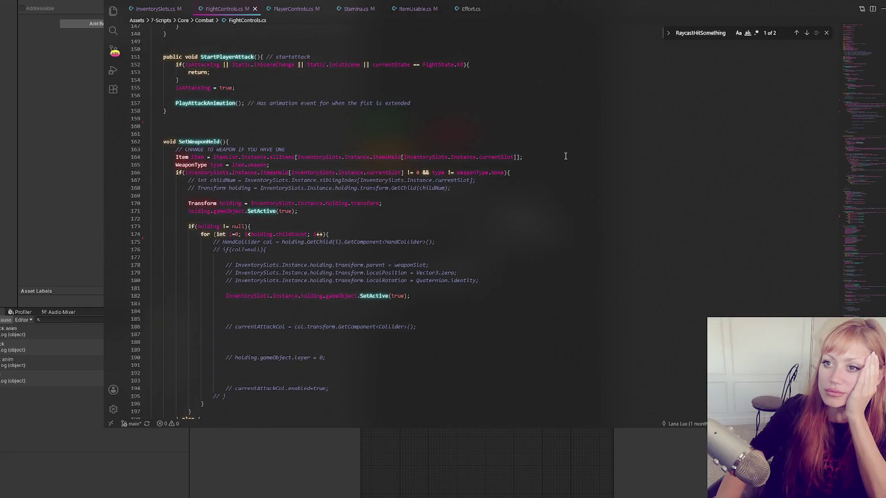
{"action": "scroll", "coordinate": [565, 156], "scroll_direction": "down", "scroll_amount": 11}
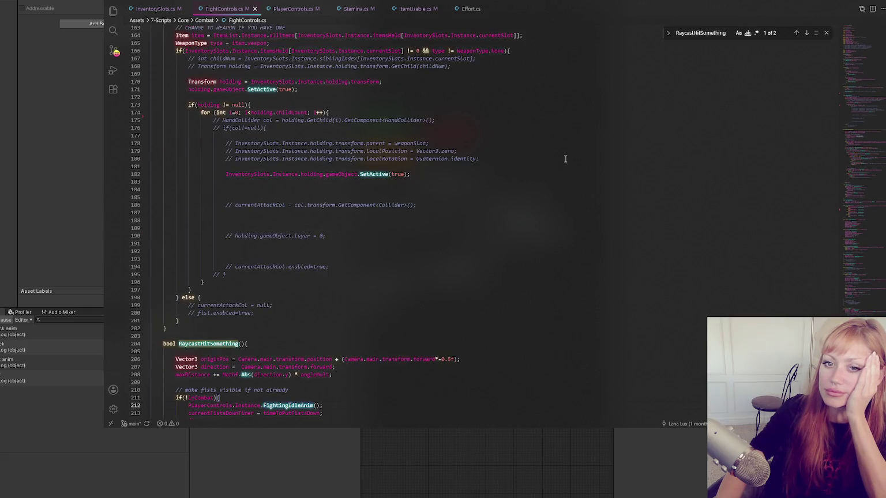
{"action": "scroll", "coordinate": [568, 160], "scroll_direction": "down", "scroll_amount": 5}
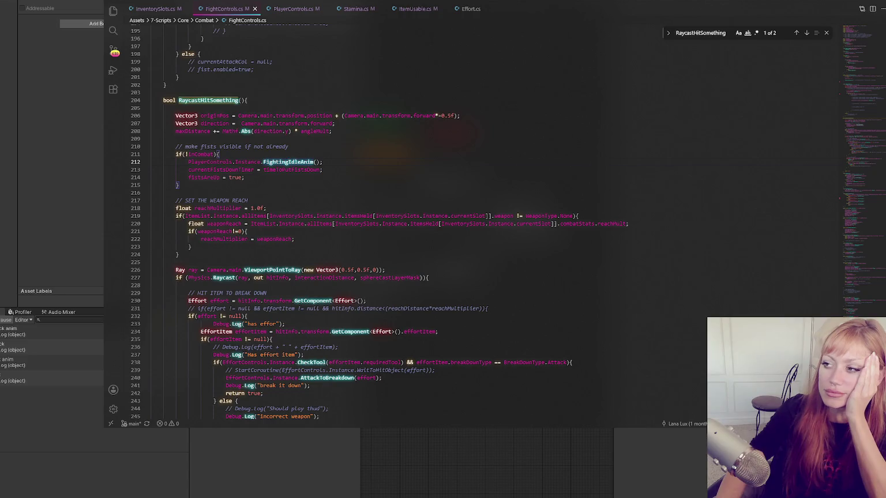
{"action": "scroll", "coordinate": [568, 159], "scroll_direction": "down", "scroll_amount": 20}
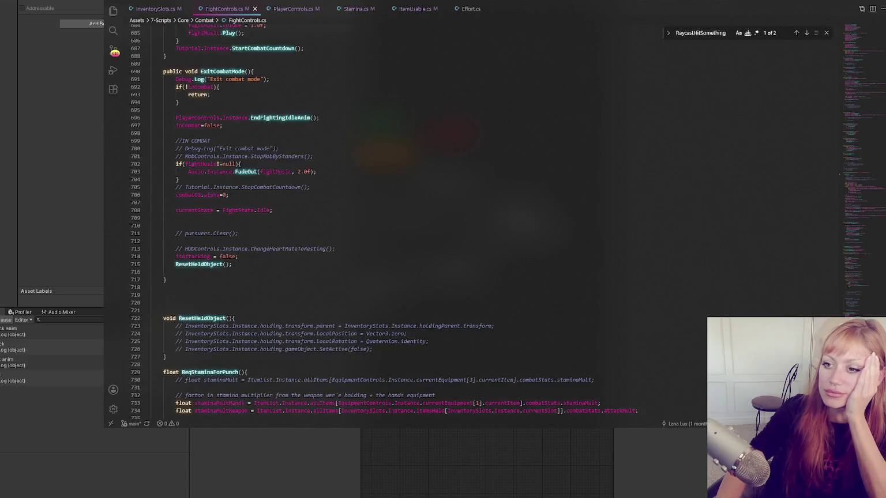
{"action": "scroll", "coordinate": [462, 220], "scroll_direction": "down", "scroll_amount": 9}
{"action": "scroll", "coordinate": [663, 312], "scroll_direction": "down", "scroll_amount": 13}
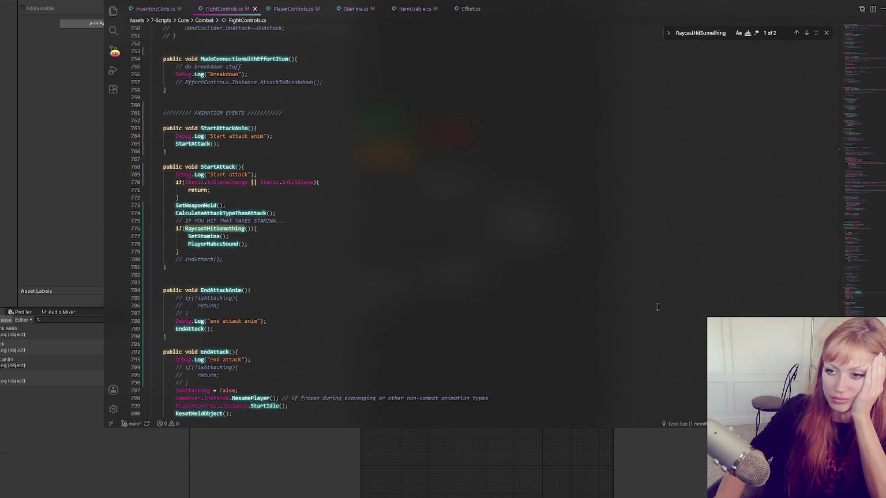
{"action": "left_click", "coordinate": [266, 250]}
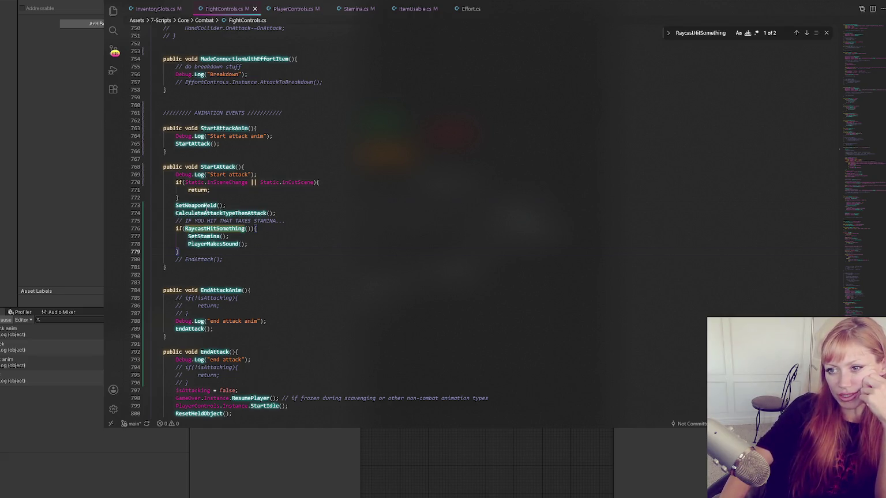
{"action": "left_click", "coordinate": [216, 229]}
{"action": "key", "text": "Down"}
{"action": "key", "text": "Down"}
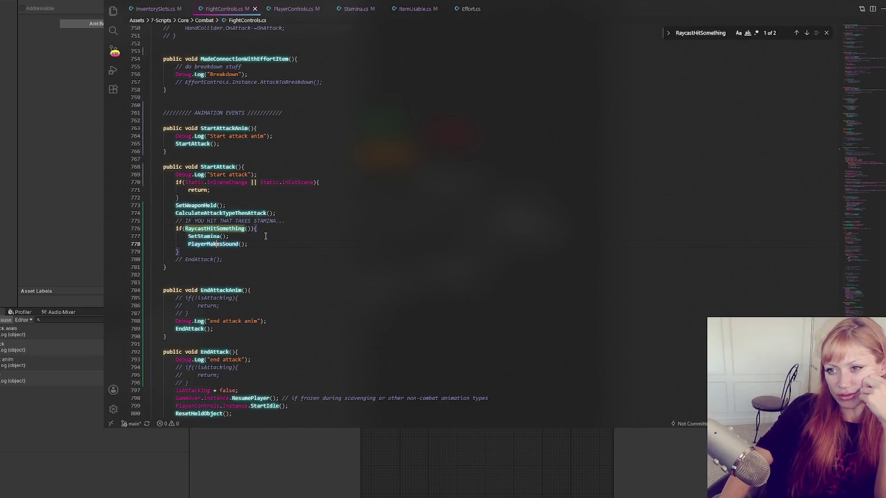
{"action": "left_click", "coordinate": [277, 212]}
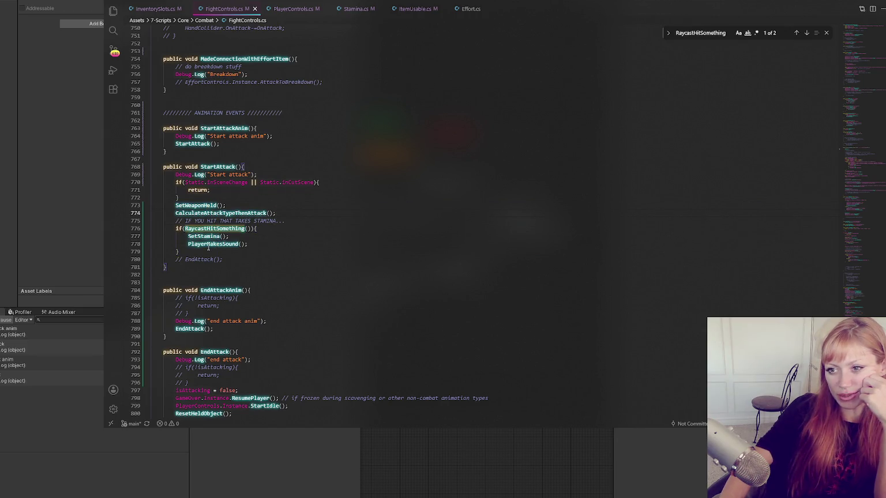
{"action": "double_click", "coordinate": [205, 206]}
{"action": "key", "text": "ctrl+f"}
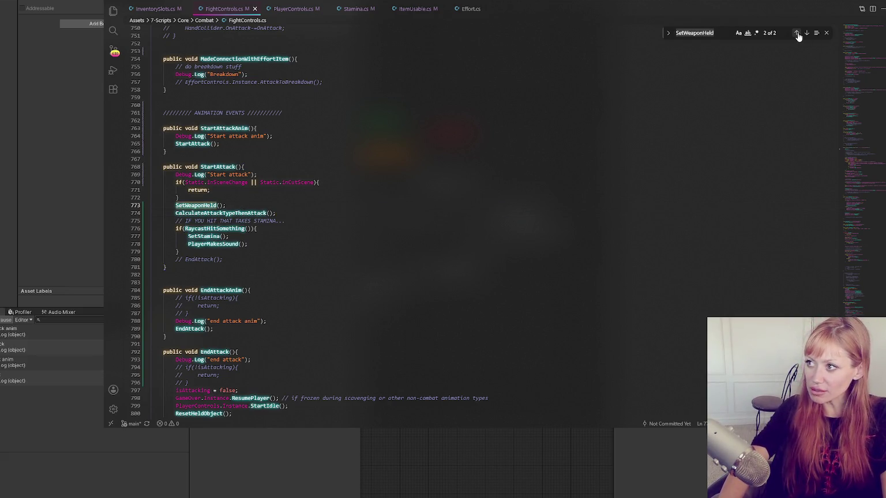
{"action": "left_click", "coordinate": [796, 33]}
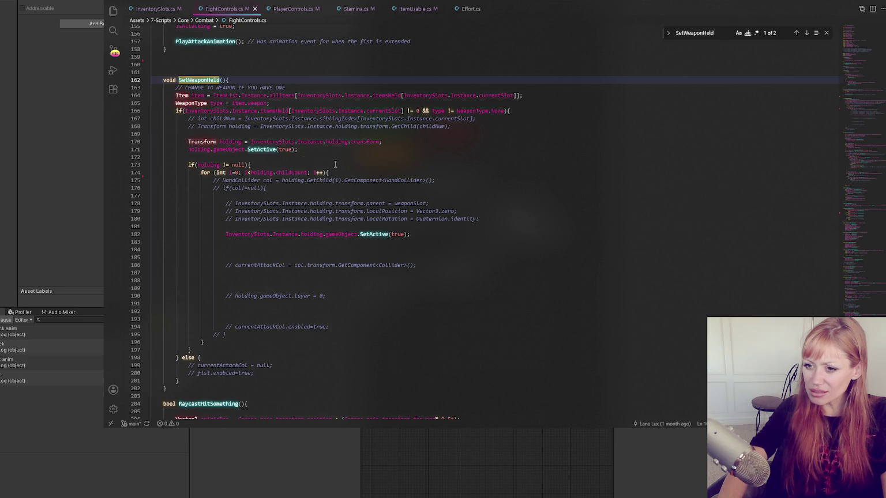
{"action": "key", "text": "Return"}
{"action": "double_click", "coordinate": [221, 230]}
{"action": "key", "text": "ctrl+f"}
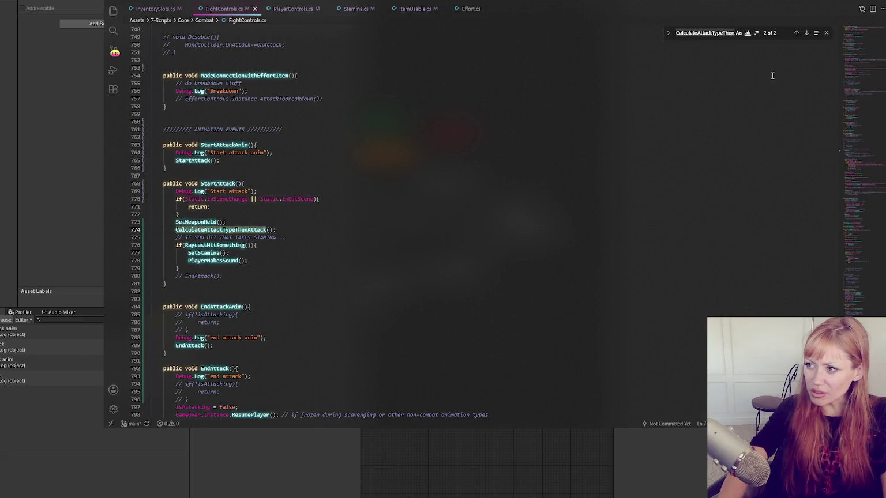
{"action": "left_click", "coordinate": [796, 33]}
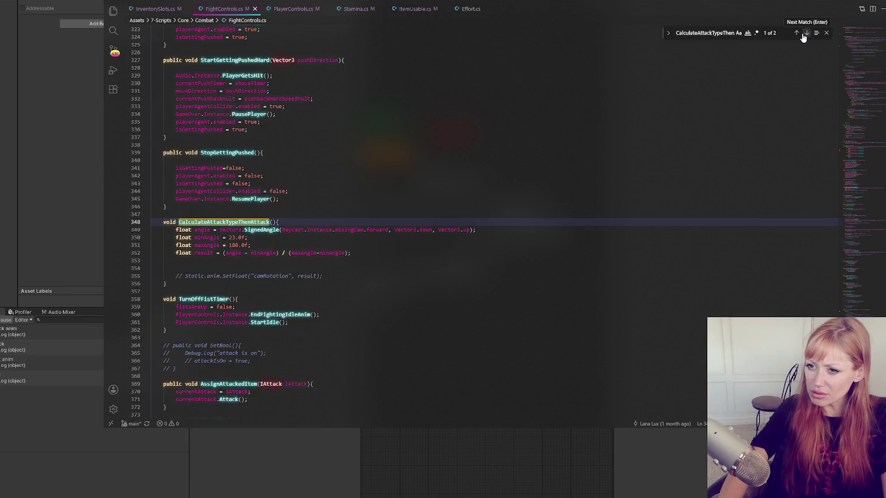
{"action": "left_click", "coordinate": [805, 33]}
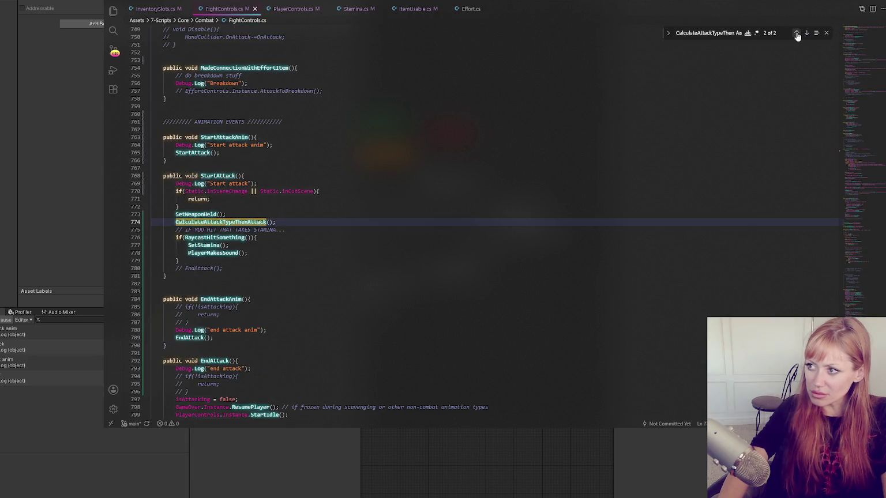
{"action": "left_click", "coordinate": [797, 34]}
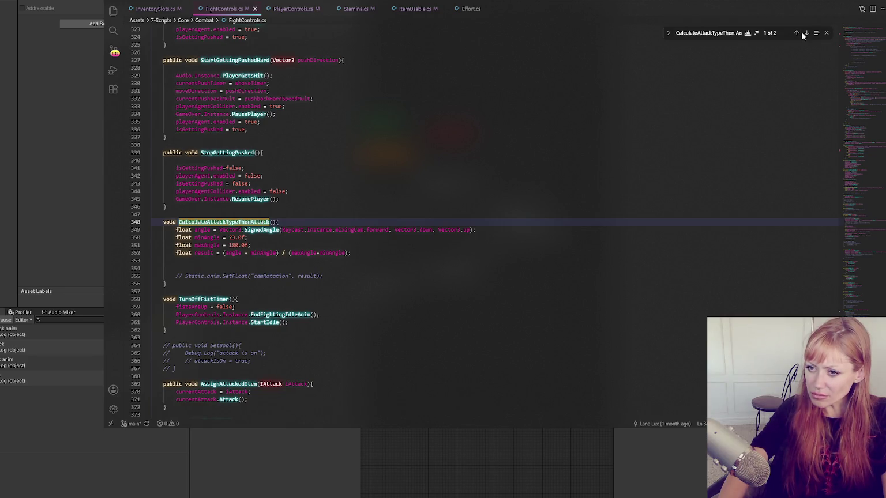
{"action": "left_click", "coordinate": [805, 33]}
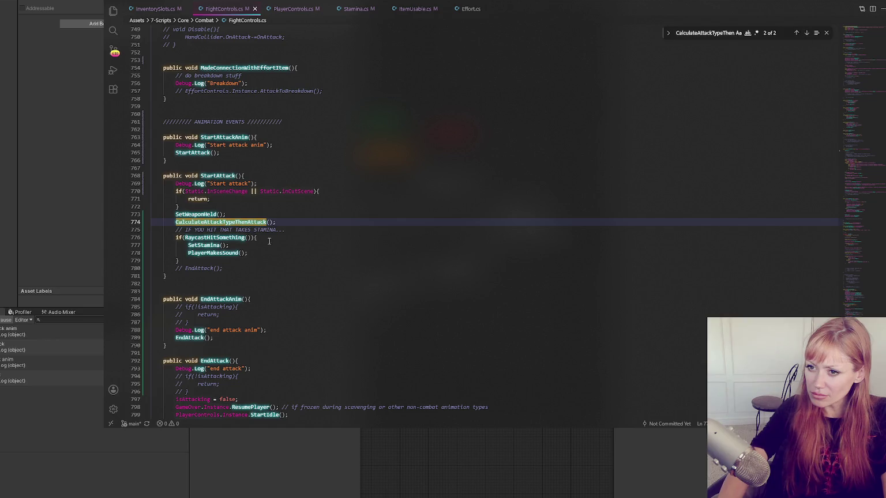
{"action": "double_click", "coordinate": [236, 239]}
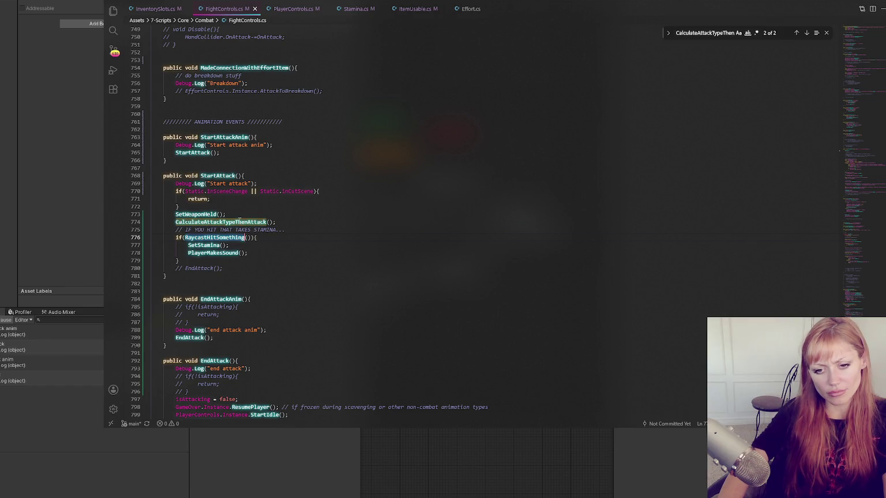
{"action": "double_click", "coordinate": [253, 222]}
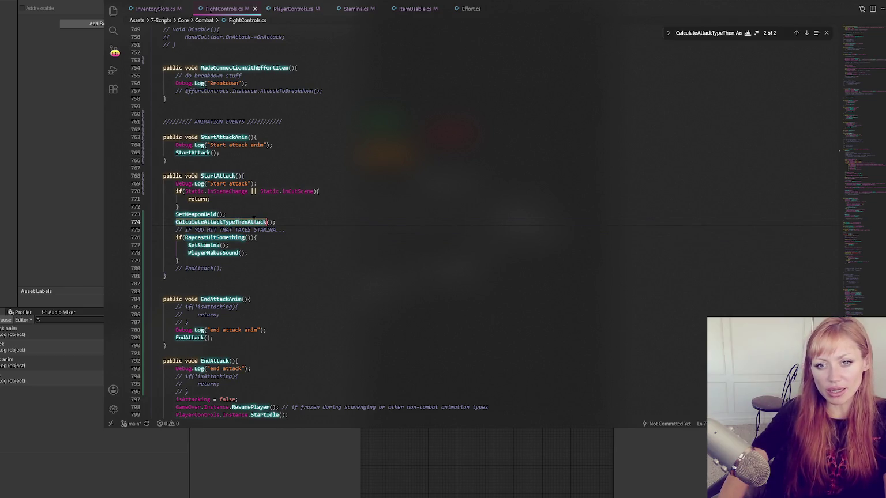
{"action": "left_click", "coordinate": [795, 33]}
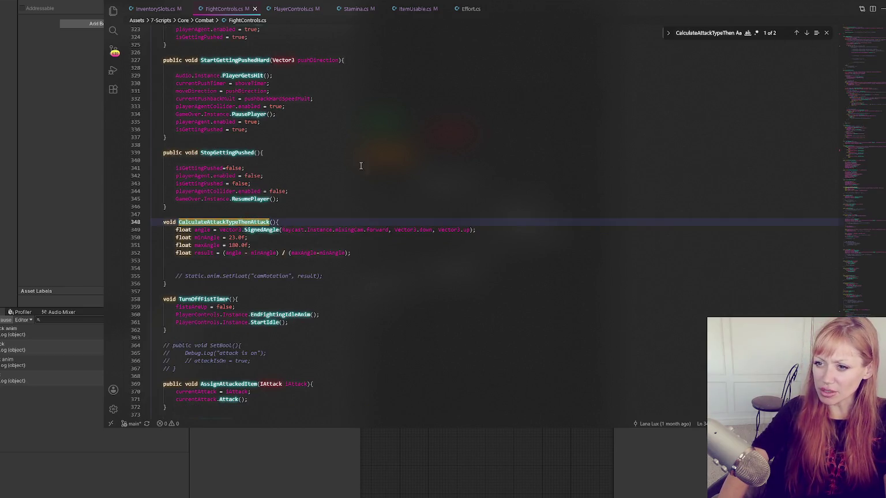
{"action": "double_click", "coordinate": [202, 230]}
{"action": "key", "text": "ctrl+f"}
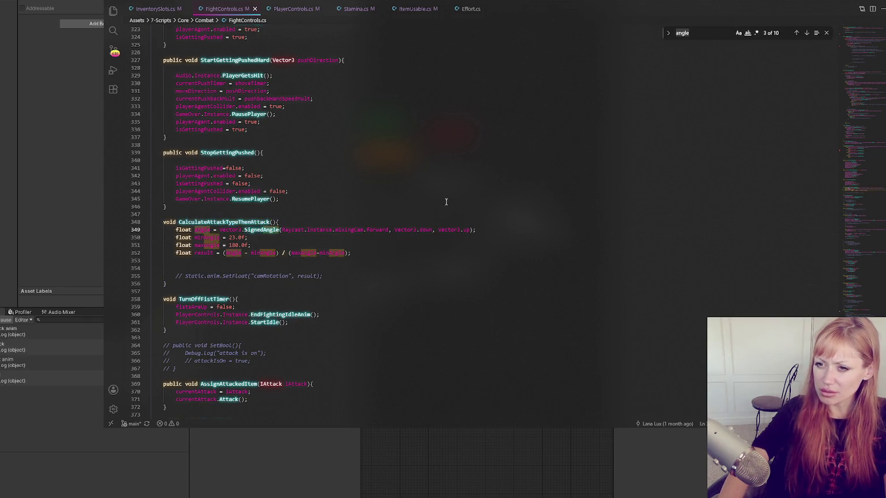
{"action": "double_click", "coordinate": [203, 253]}
{"action": "key", "text": "ctrl+f"}
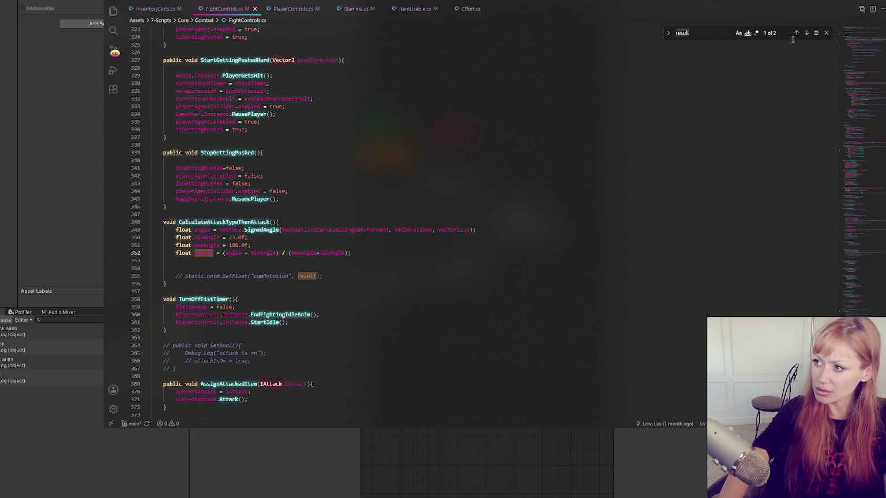
{"action": "left_click", "coordinate": [807, 32]}
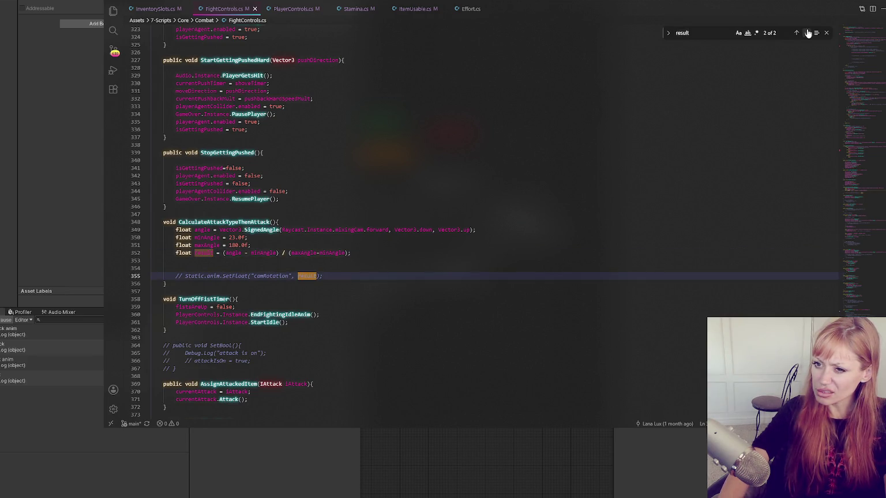
{"action": "double_click", "coordinate": [262, 222]}
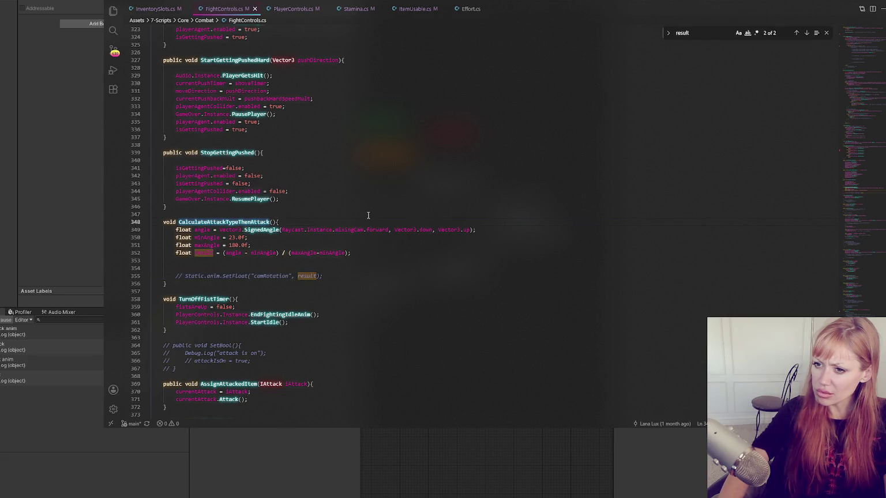
{"action": "key", "text": "ctrl+f"}
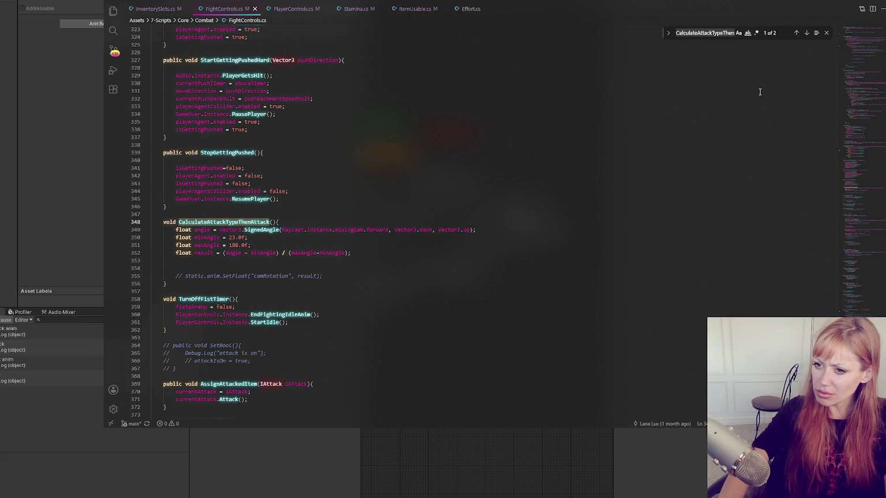
{"action": "left_click", "coordinate": [807, 33]}
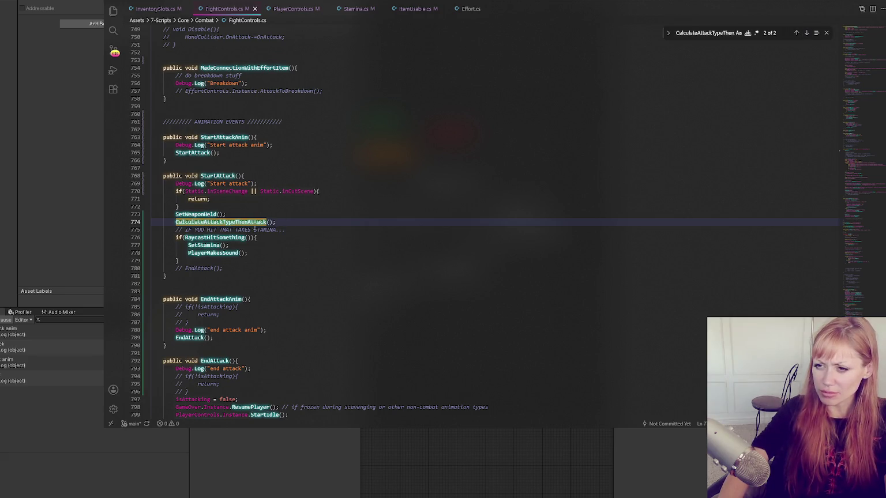
{"action": "left_click", "coordinate": [286, 239]}
{"action": "double_click", "coordinate": [225, 238]}
{"action": "key", "text": "ctrl+f"}
Step: Review the RaycastHitSomething definition in FightControls.cs
{"action": "left_click", "coordinate": [797, 33]}
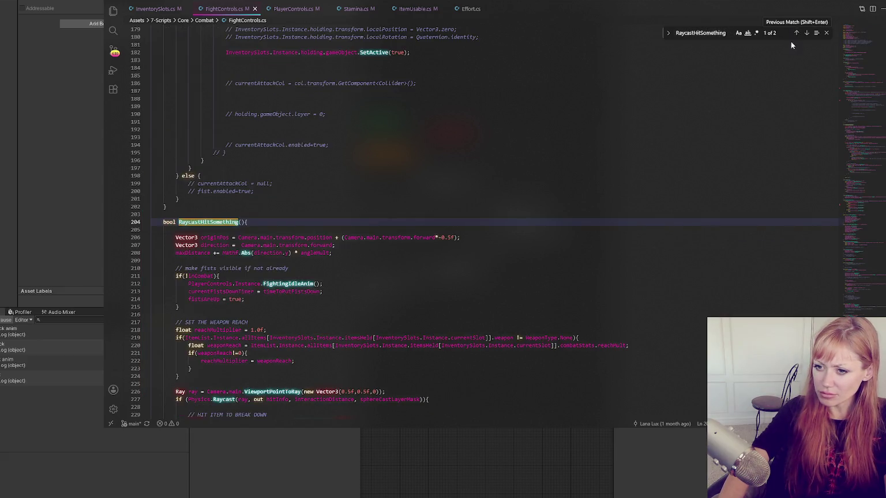
{"action": "scroll", "coordinate": [749, 142], "scroll_direction": "down", "scroll_amount": 2}
{"action": "scroll", "coordinate": [222, 149], "scroll_direction": "down", "scroll_amount": 3}
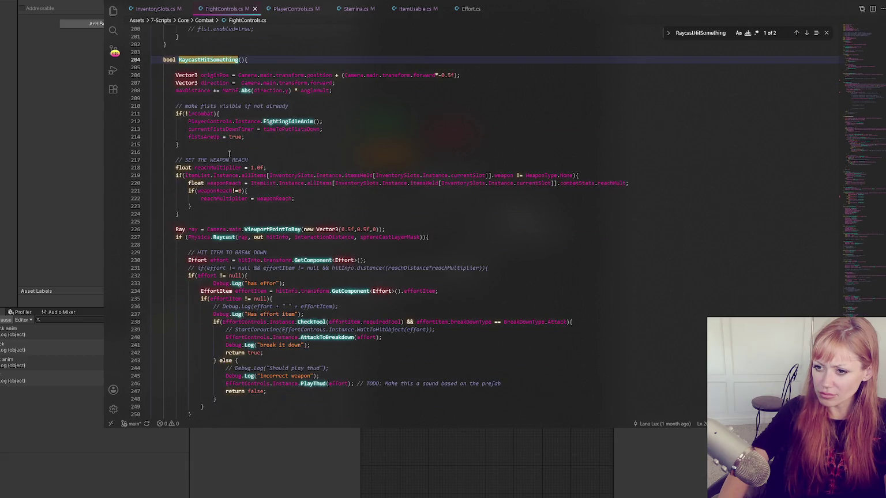
{"action": "scroll", "coordinate": [229, 153], "scroll_direction": "down", "scroll_amount": 3}
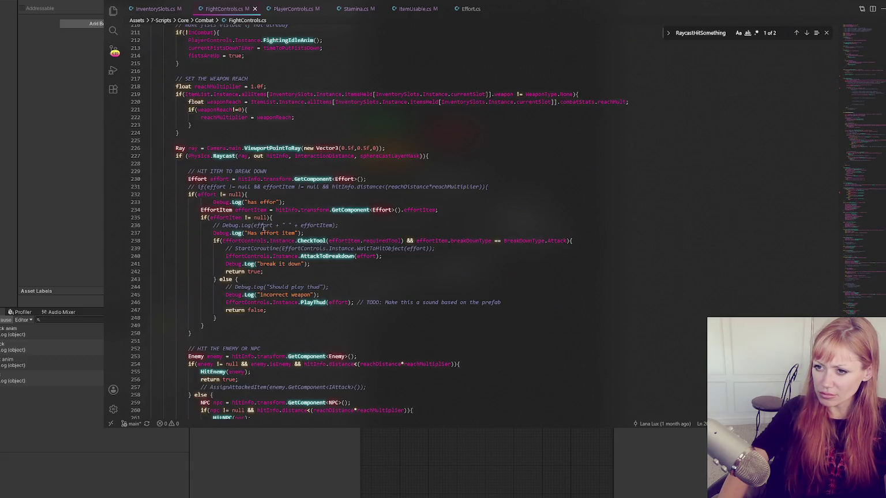
{"action": "scroll", "coordinate": [294, 261], "scroll_direction": "up", "scroll_amount": 1}
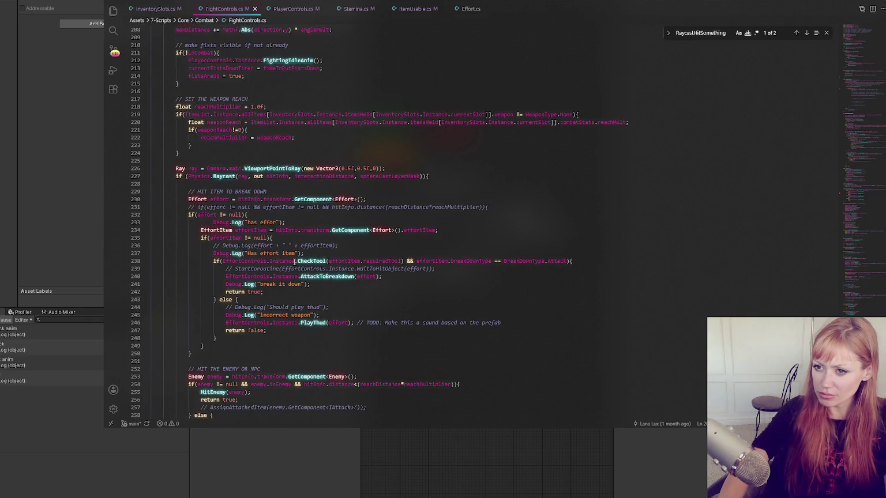
{"action": "scroll", "coordinate": [294, 261], "scroll_direction": "up", "scroll_amount": 2}
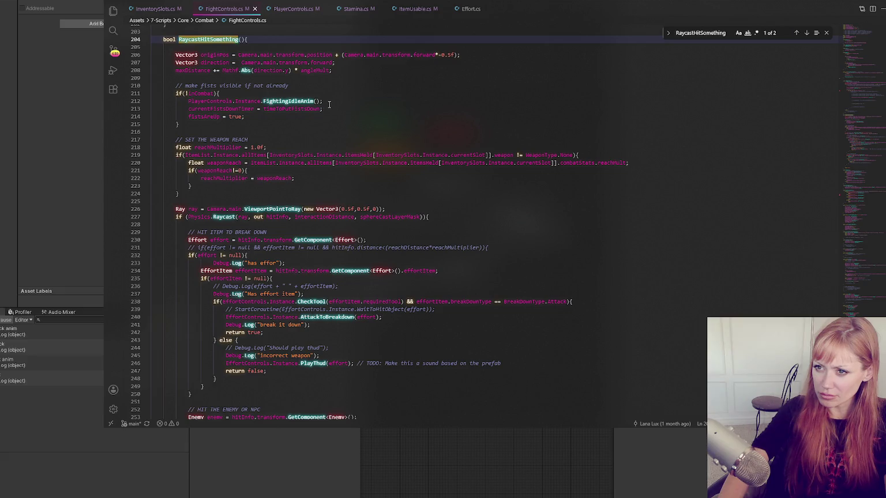
{"action": "scroll", "coordinate": [329, 104], "scroll_direction": "down", "scroll_amount": 4}
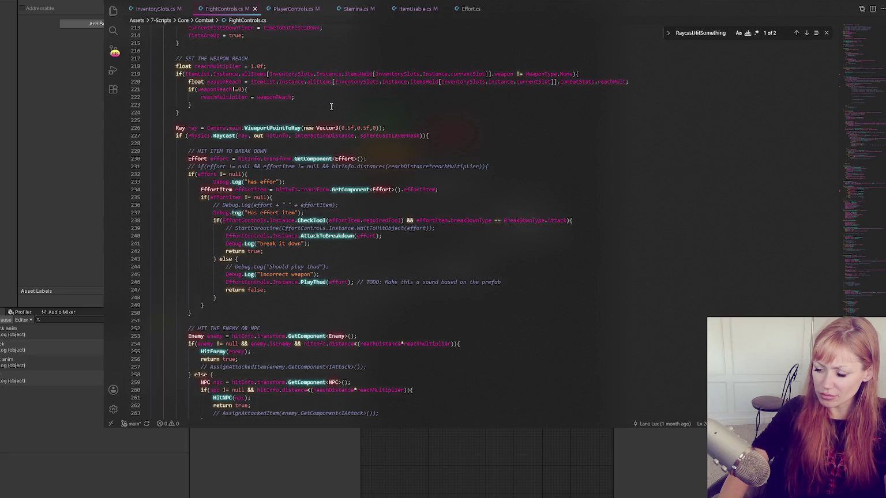
{"action": "scroll", "coordinate": [332, 106], "scroll_direction": "down", "scroll_amount": 3}
{"action": "scroll", "coordinate": [332, 106], "scroll_direction": "up", "scroll_amount": 6}
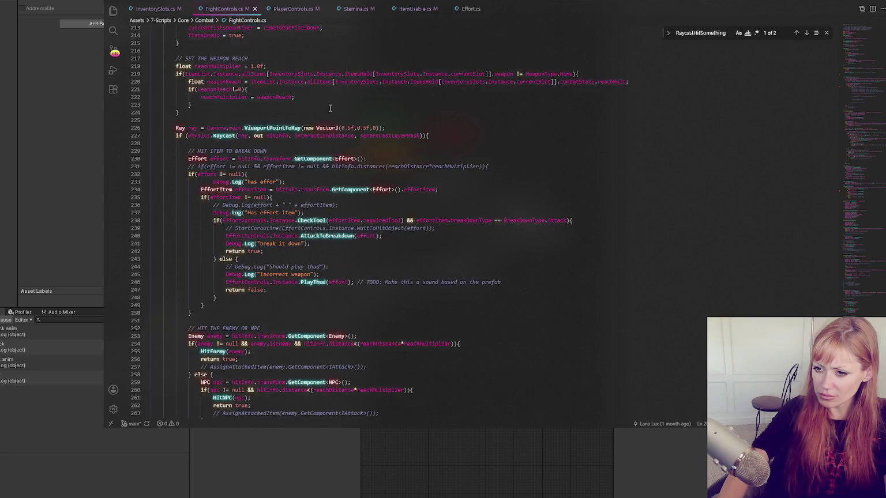
Step: Inspect the FightingIdleAnim and line-240 AttackToBreakdown calls, then return to StartAttack
{"action": "left_click", "coordinate": [261, 100]}
{"action": "scroll", "coordinate": [288, 150], "scroll_direction": "down", "scroll_amount": 2}
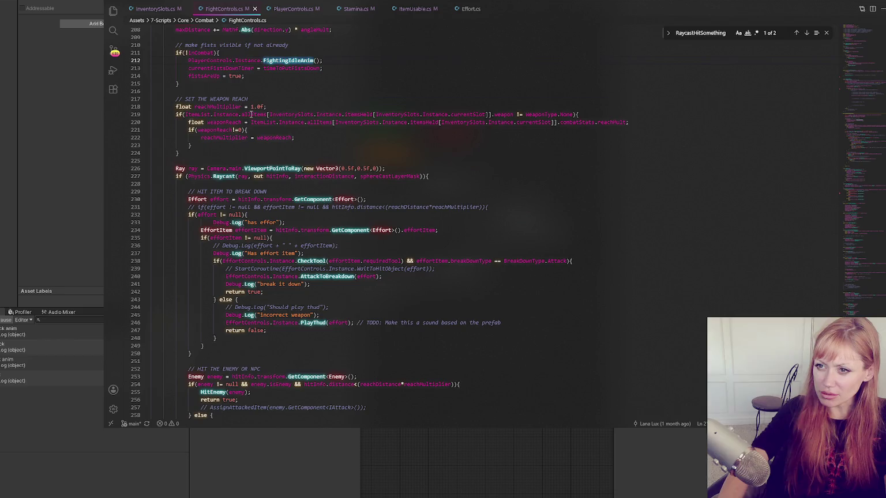
{"action": "scroll", "coordinate": [316, 192], "scroll_direction": "down", "scroll_amount": 2}
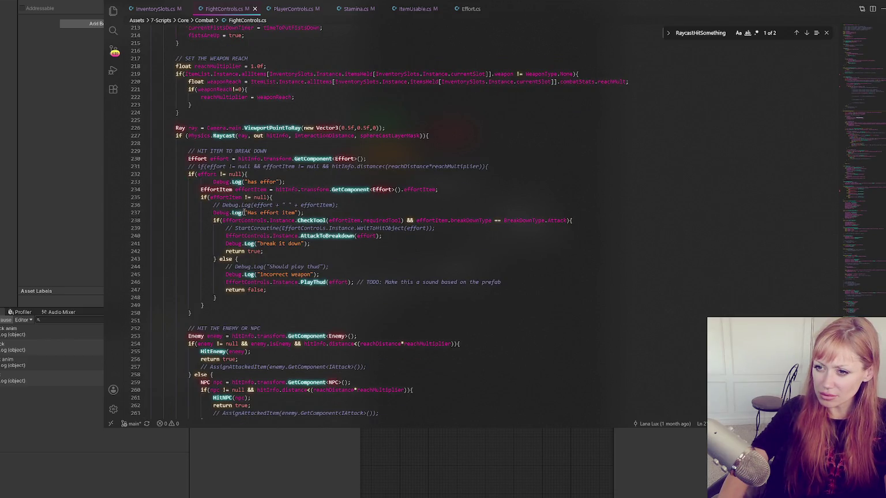
{"action": "left_click", "coordinate": [332, 235]}
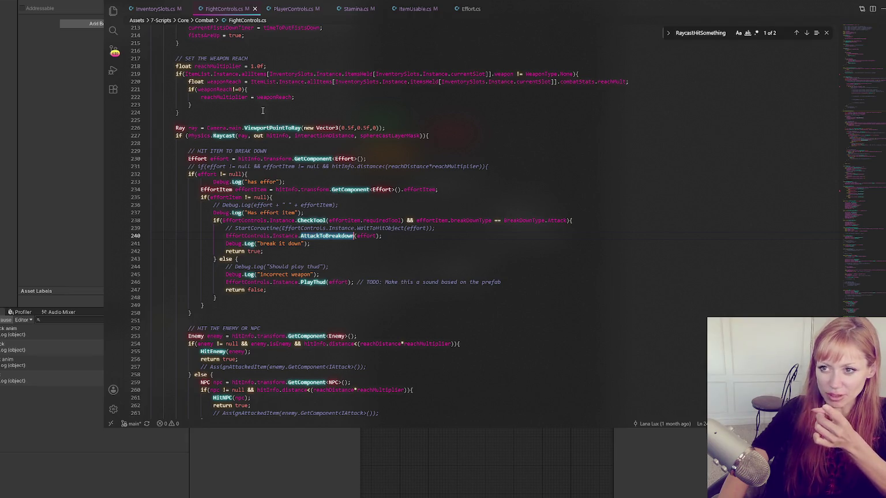
{"action": "scroll", "coordinate": [266, 116], "scroll_direction": "down", "scroll_amount": 4}
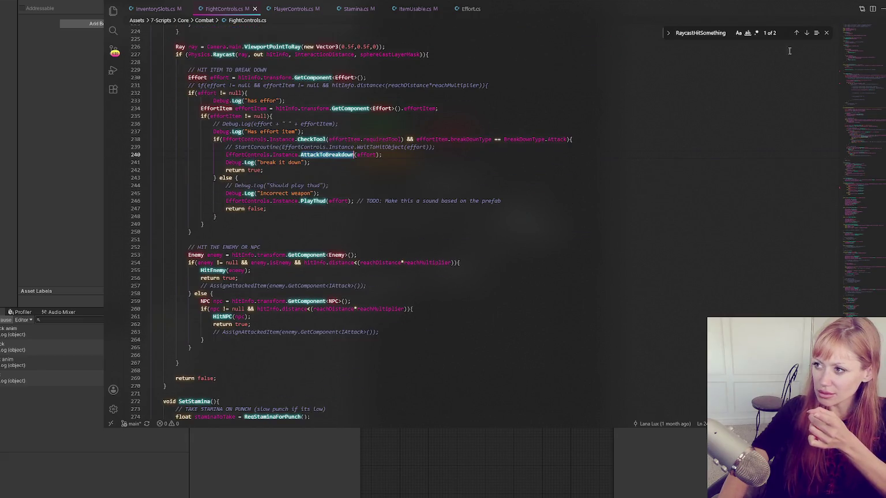
{"action": "left_click", "coordinate": [806, 33]}
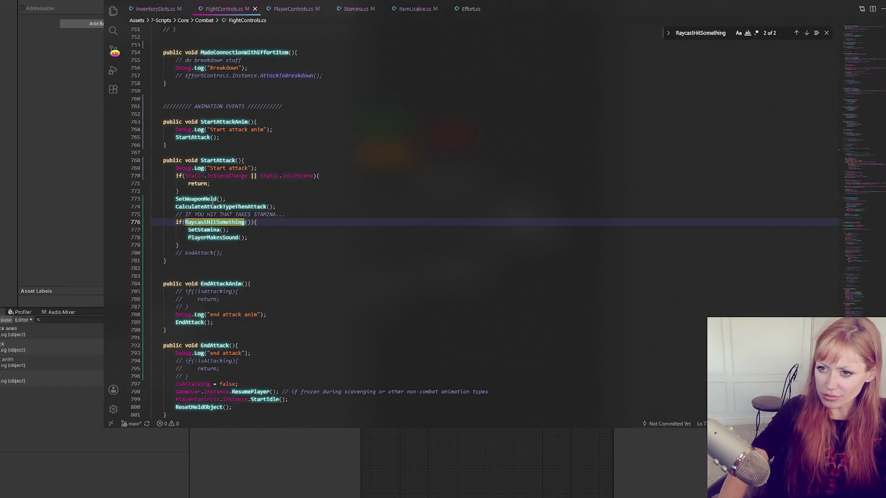
Step: Trace the SetStamina and PlayerMakesSound definitions and return to their StartAttack calls
{"action": "left_click", "coordinate": [229, 230]}
{"action": "key", "text": "ctrl+f"}
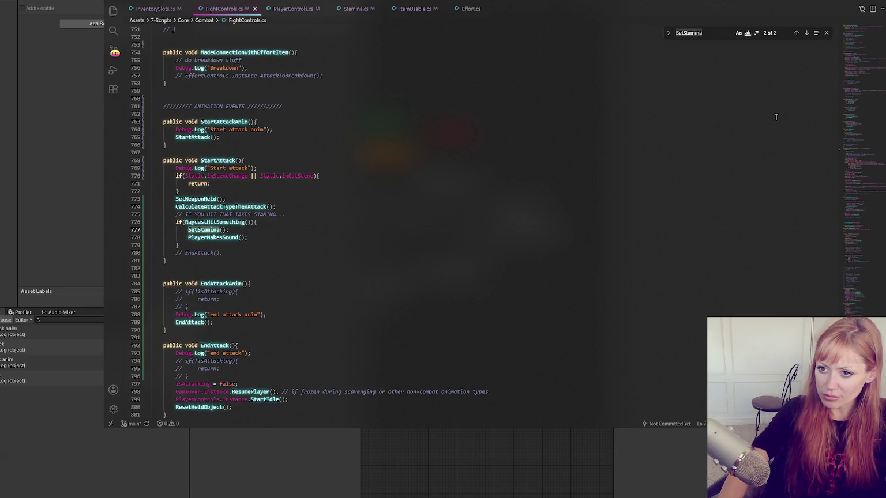
{"action": "left_click", "coordinate": [794, 33]}
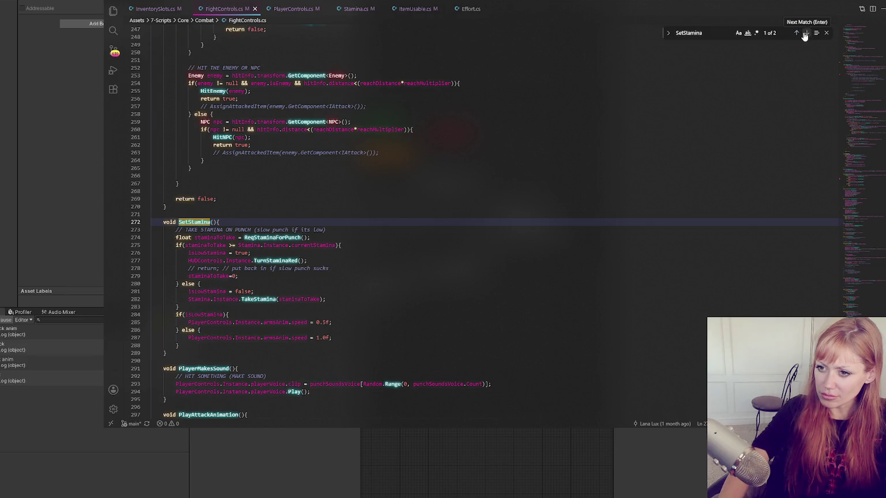
{"action": "left_click", "coordinate": [805, 33]}
{"action": "left_click", "coordinate": [231, 229]}
{"action": "key", "text": "ctrl+f"}
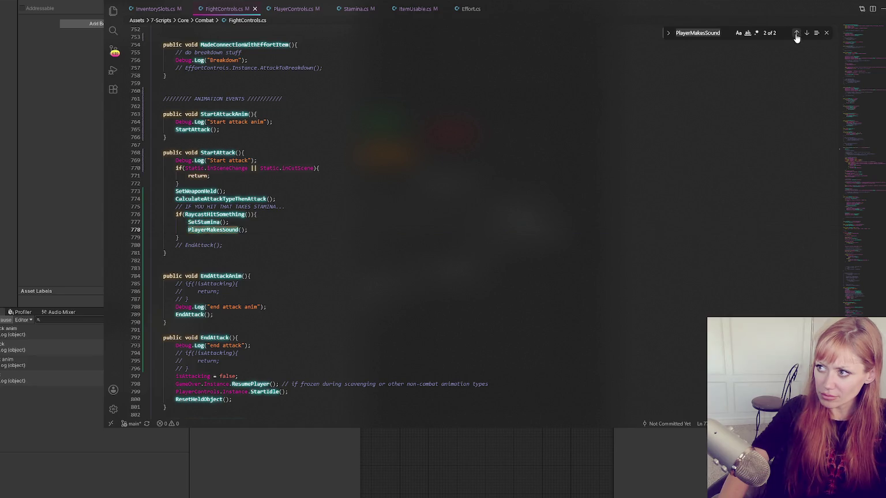
{"action": "left_click", "coordinate": [796, 33]}
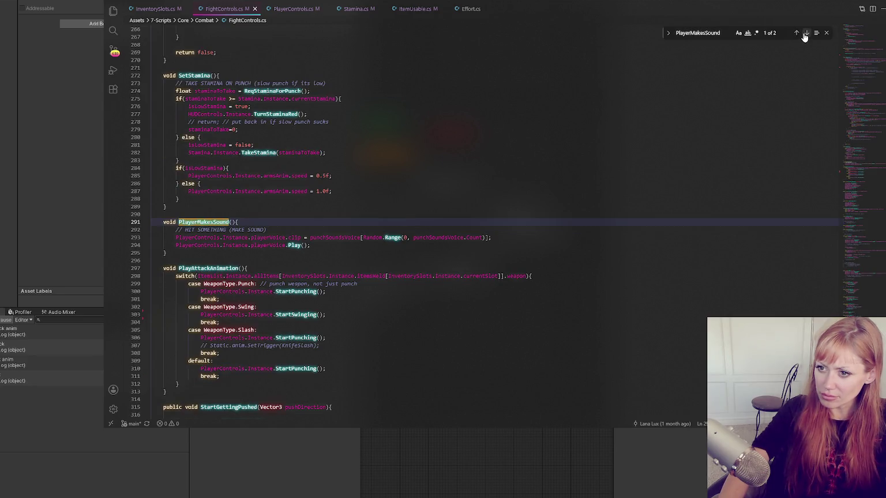
{"action": "left_click", "coordinate": [805, 34]}
Step: Trace the SetWeaponHeld definition at line 162 and return to StartAttack
{"action": "left_click", "coordinate": [217, 184]}
{"action": "key", "text": "ctrl+f"}
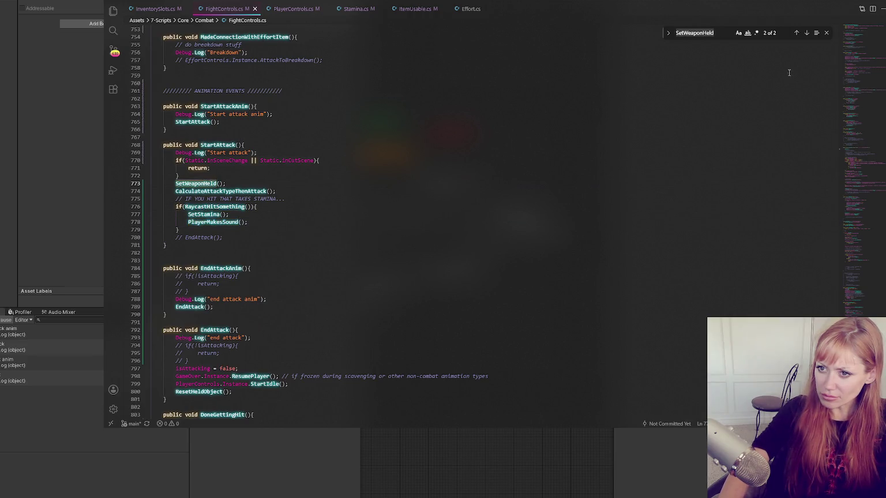
{"action": "left_click", "coordinate": [797, 34]}
{"action": "scroll", "coordinate": [713, 191], "scroll_direction": "down", "scroll_amount": 3}
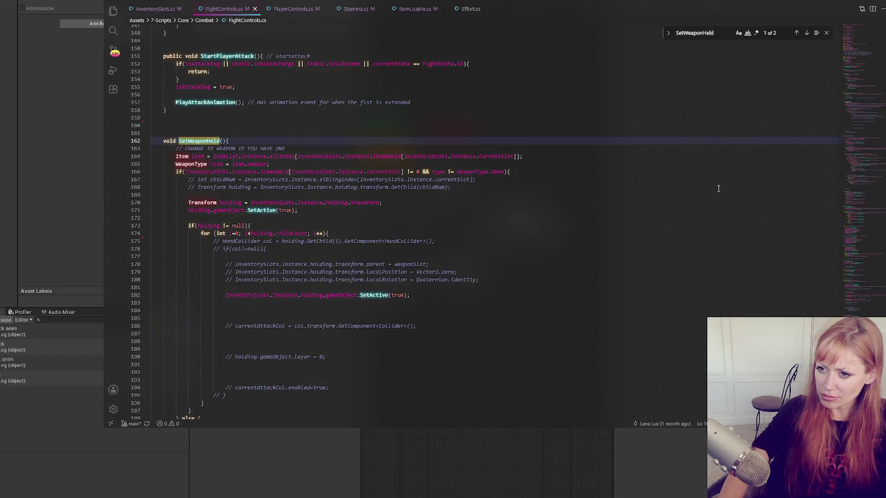
{"action": "scroll", "coordinate": [718, 188], "scroll_direction": "down", "scroll_amount": 2}
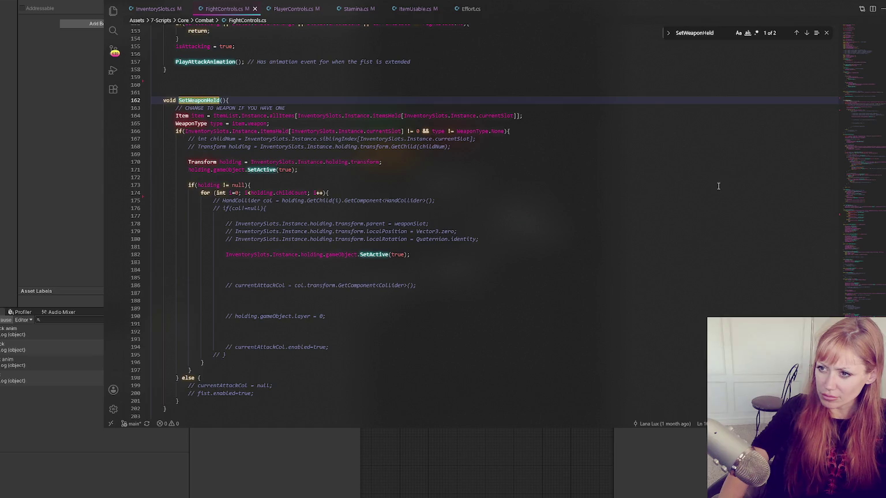
{"action": "left_click", "coordinate": [806, 33]}
Step: Comment out lines 770–779 of StartAttack and switch to Unity to recompile
{"action": "left_click", "coordinate": [254, 236]}
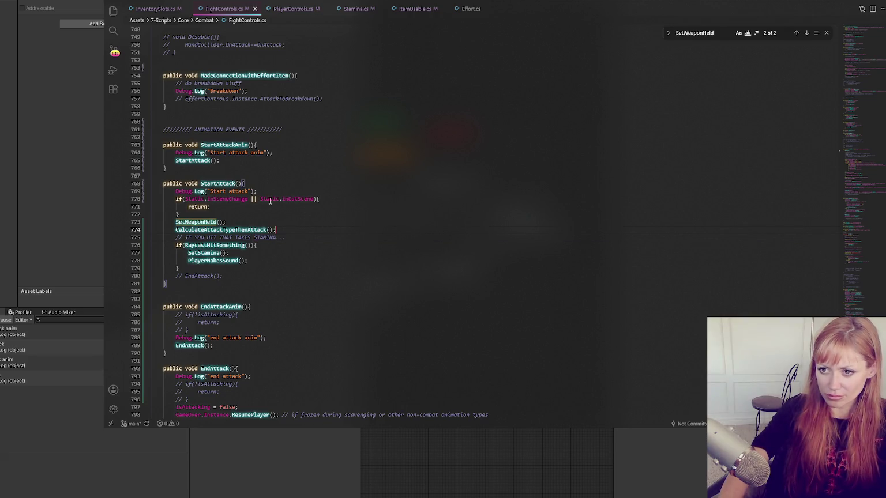
{"action": "mouse_move", "coordinate": [269, 199]}
{"action": "left_mouse_down"}
{"action": "mouse_move", "coordinate": [286, 252]}
{"action": "mouse_move", "coordinate": [279, 268]}
{"action": "left_mouse_up"}
{"action": "key", "text": "ctrl+slash"}
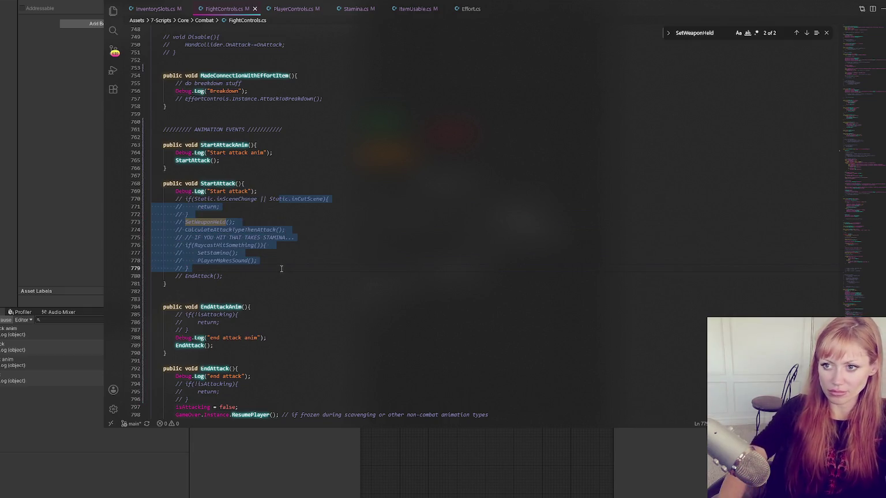
{"action": "left_click", "coordinate": [93, 204]}
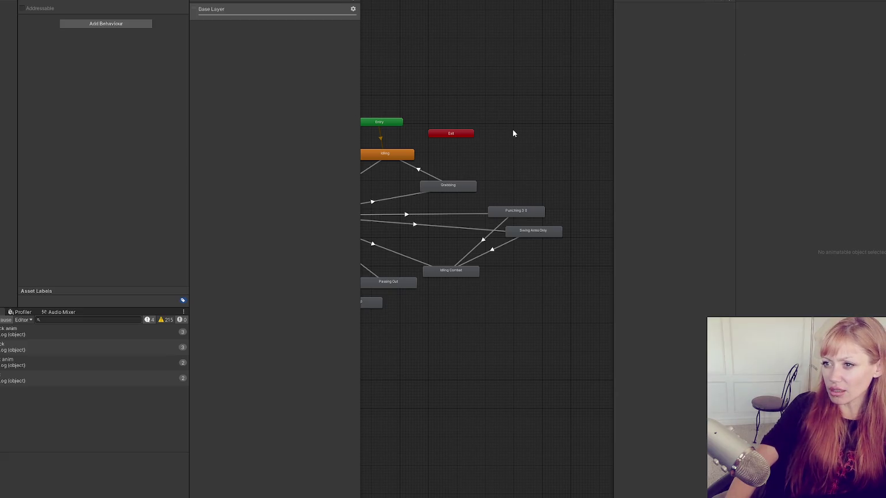
Step: Spawn a stone axe through the in-game developer console and return to first-person play
{"action": "left_click", "coordinate": [2, 312]}
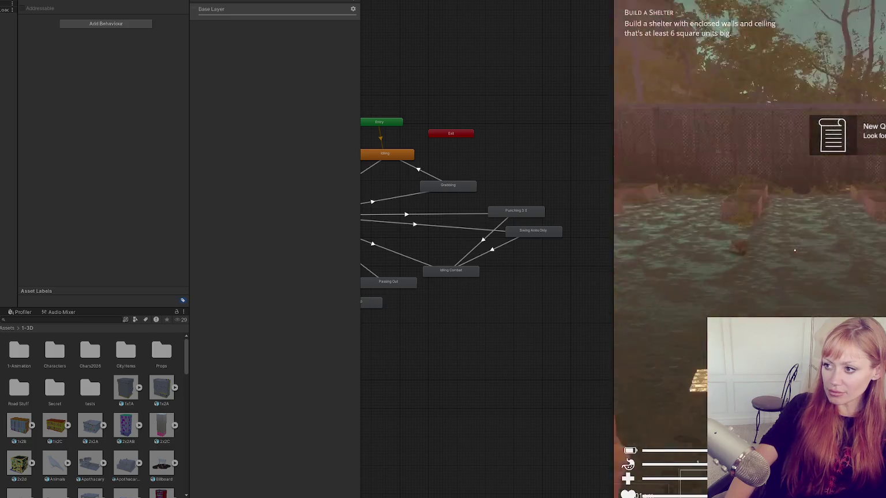
{"action": "key", "text": "Tab"}
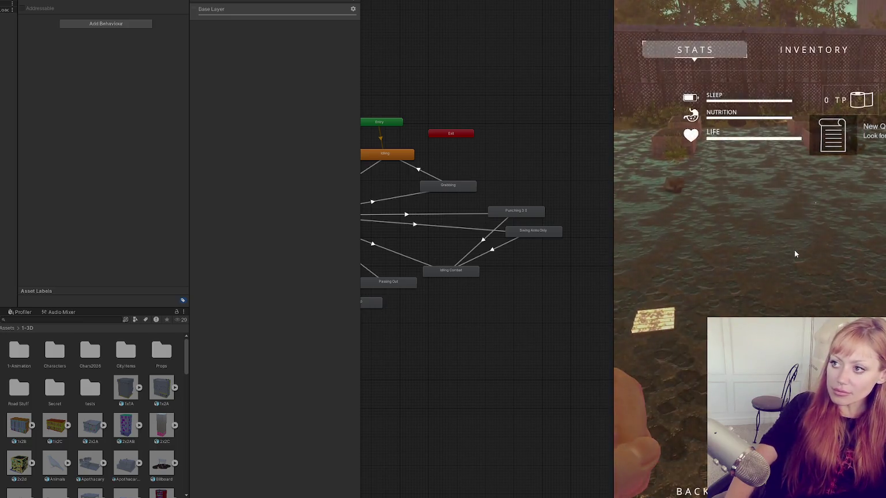
{"action": "key", "text": "grave"}
{"action": "type", "text": "stone axe"}
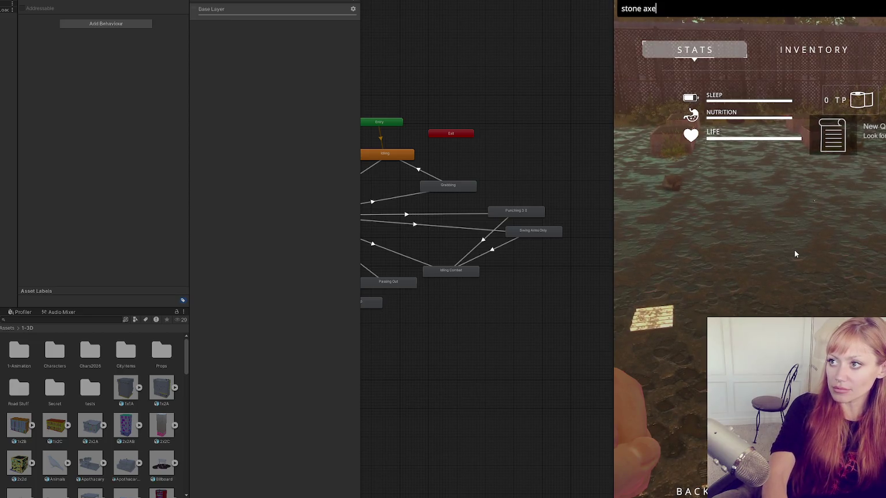
{"action": "key", "text": "Return"}
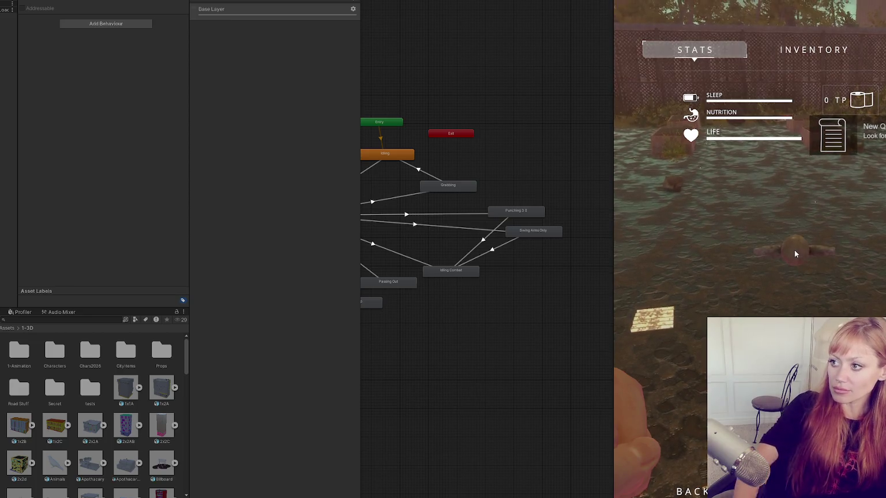
{"action": "key", "text": "Tab"}
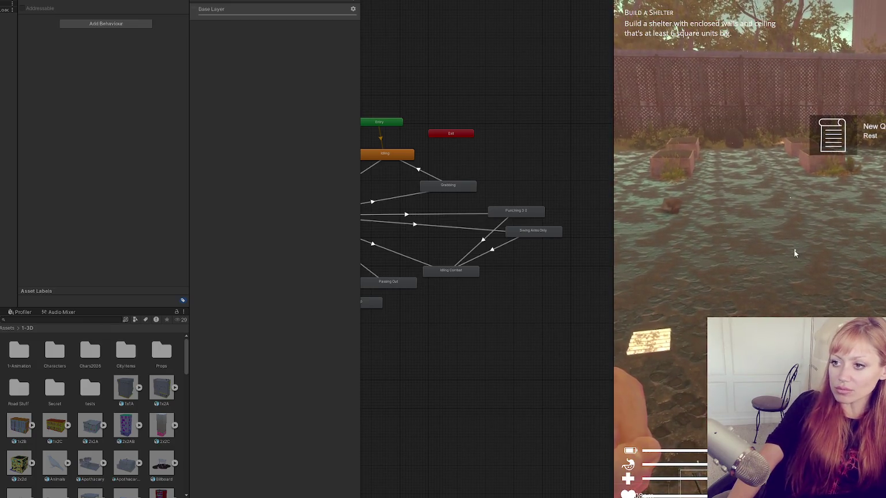
Step: Check the Console log, orbit the Scene view to the player model, then pause the game
{"action": "key", "text": "ctrl+shift+c"}
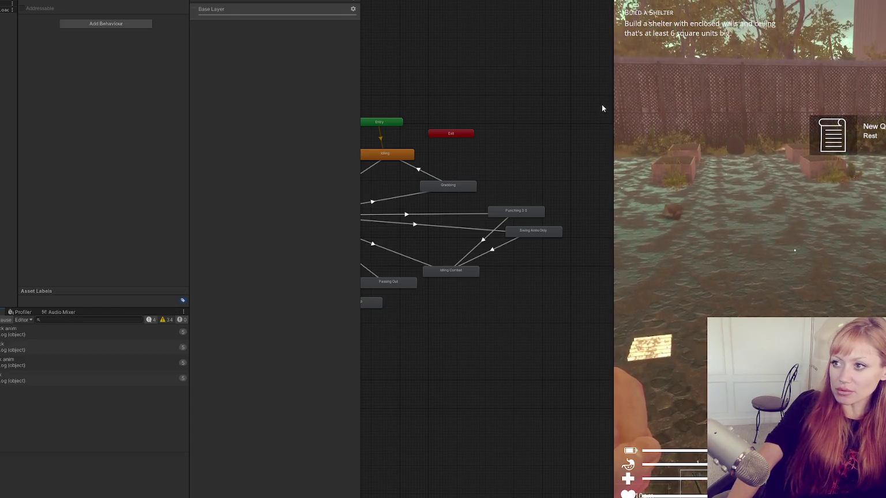
{"action": "mouse_move", "coordinate": [611, 94]}
{"action": "left_mouse_down"}
{"action": "mouse_move", "coordinate": [322, 98]}
{"action": "mouse_move", "coordinate": [491, 99]}
{"action": "left_mouse_up"}
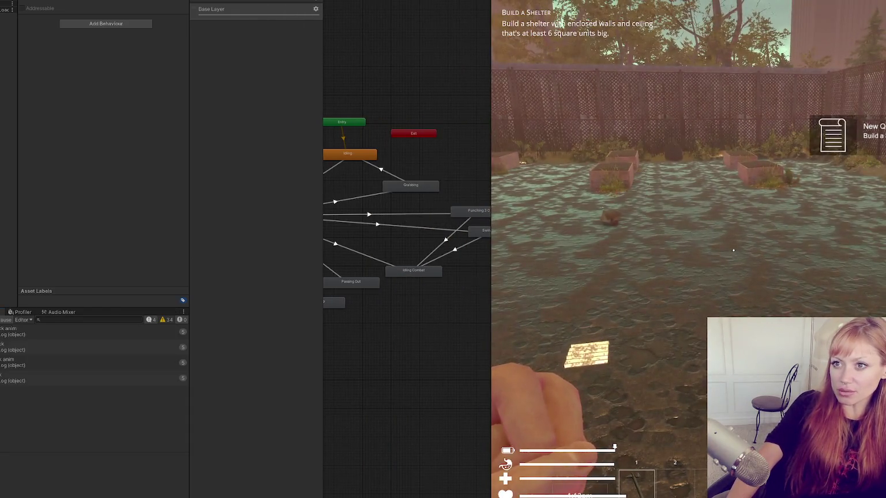
{"action": "key", "text": "ctrl+1"}
{"action": "mouse_move", "coordinate": [346, 246]}
{"action": "left_mouse_down"}
{"action": "mouse_move", "coordinate": [348, 257]}
{"action": "mouse_move", "coordinate": [444, 253]}
{"action": "left_mouse_up"}
{"action": "mouse_move", "coordinate": [346, 219]}
{"action": "left_mouse_down"}
{"action": "mouse_move", "coordinate": [359, 215]}
{"action": "mouse_move", "coordinate": [194, 318]}
{"action": "left_mouse_up"}
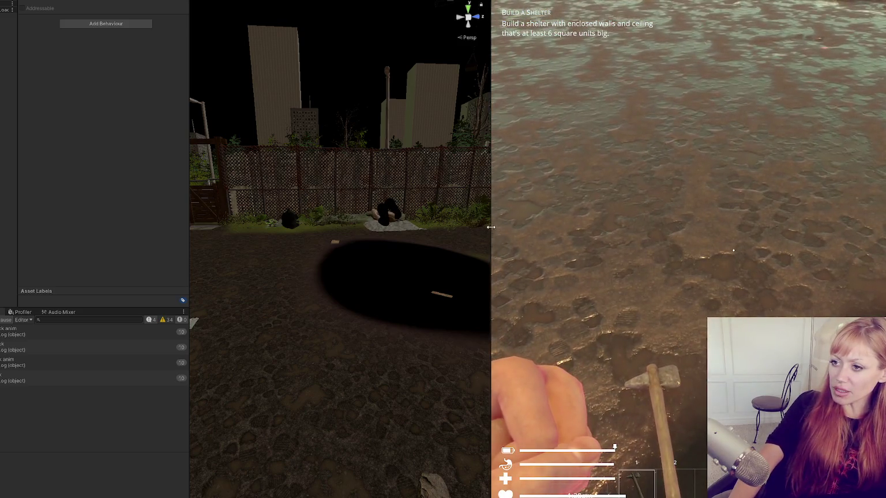
{"action": "left_click_drag", "start_coordinate": [491, 246], "coordinate": [268, 246]}
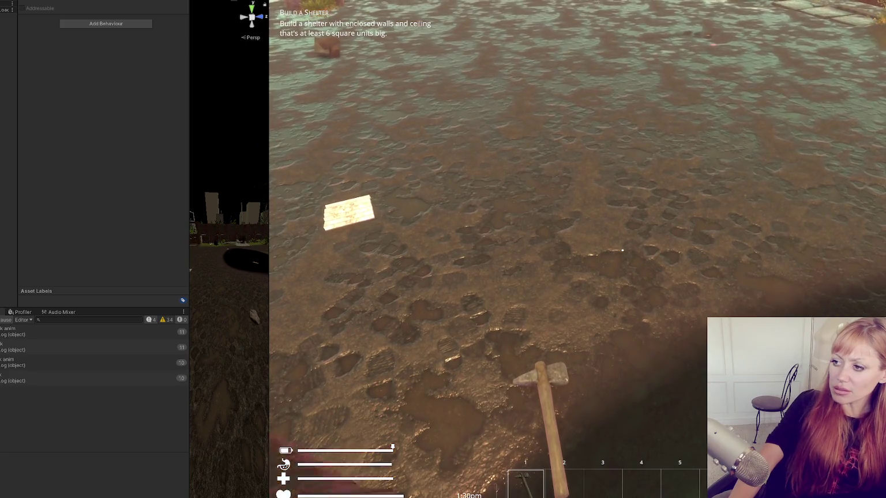
{"action": "key", "text": "Escape"}
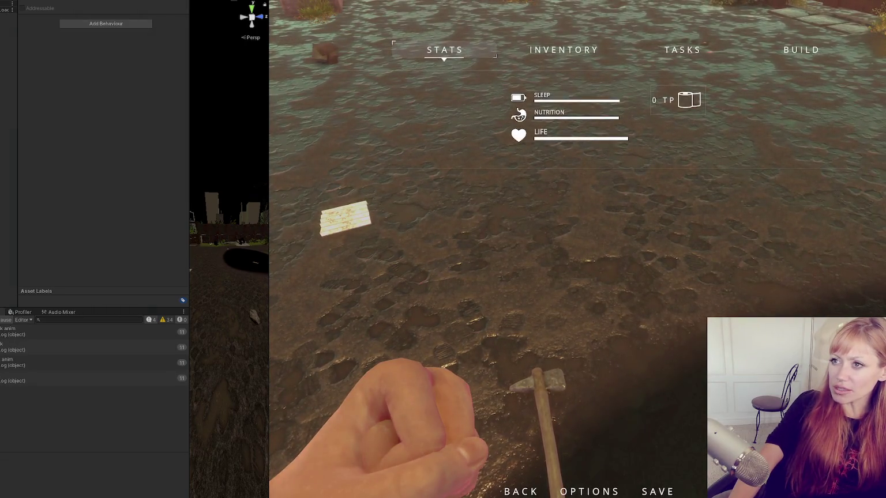
{"action": "key", "text": "alt+Tab"}
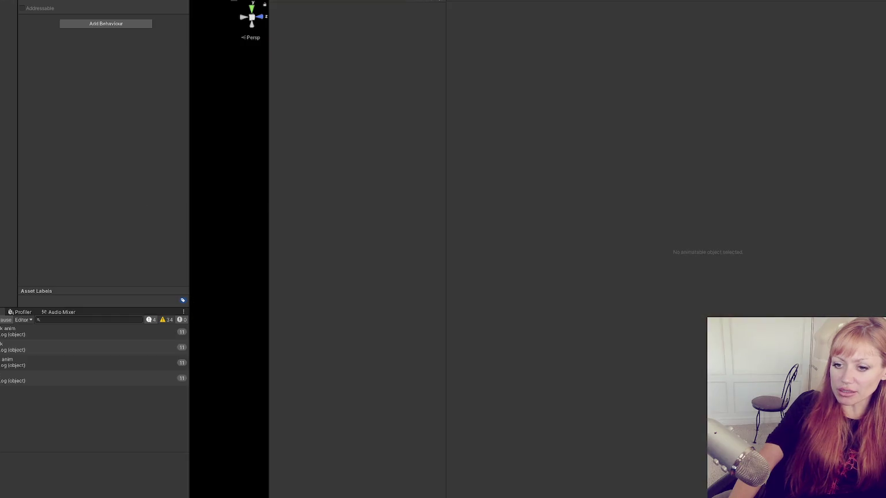
Step: Uncomment lines 770–779 and trace the SetWeaponHeld and CalculateAttackTypeThenAttack definitions
{"action": "key", "text": "ctrl+slash"}
{"action": "left_click", "coordinate": [271, 222]}
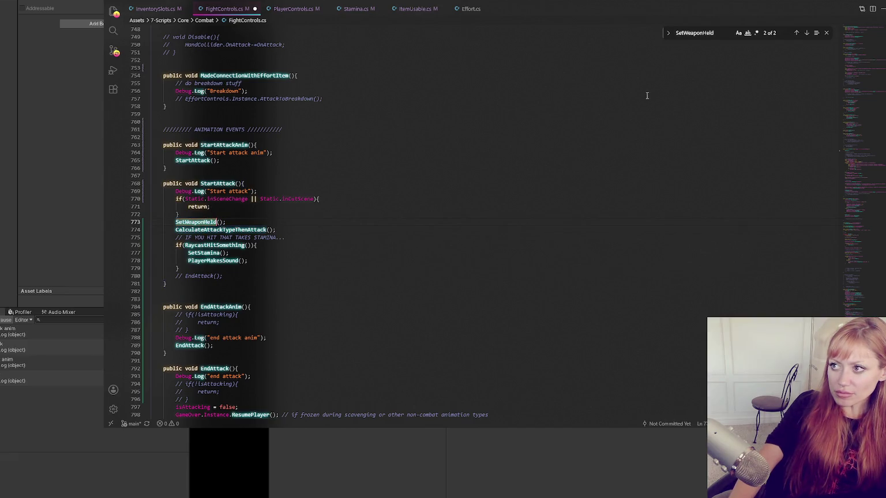
{"action": "left_click", "coordinate": [796, 33]}
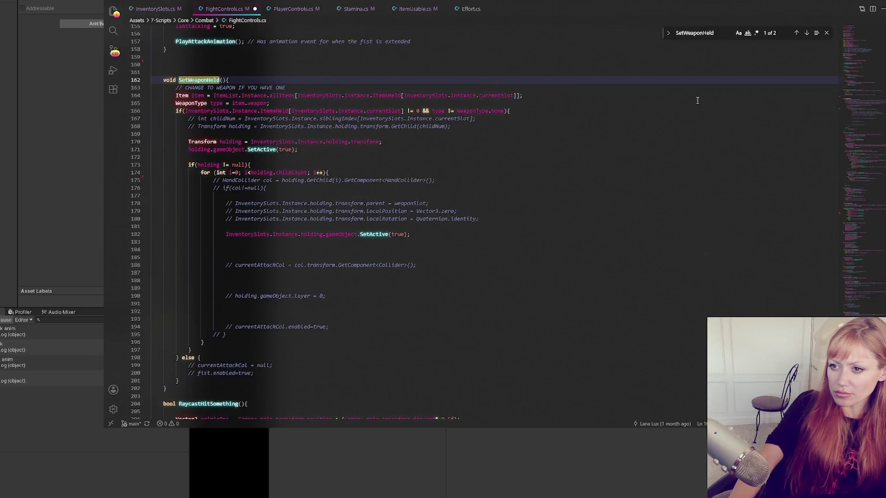
{"action": "left_click", "coordinate": [805, 33]}
{"action": "key", "text": "Down"}
{"action": "key", "text": "ctrl+d"}
{"action": "key", "text": "ctrl+f"}
{"action": "left_click", "coordinate": [798, 33]}
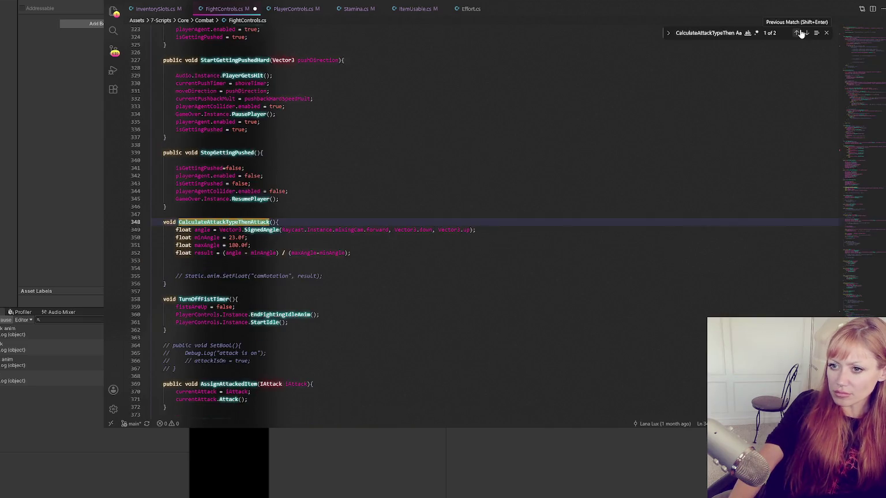
{"action": "left_click", "coordinate": [806, 33]}
Step: Add Debug.Log("Will Cancel Anim"); inside RaycastHitSomething's inCombat block and save the file
{"action": "left_click", "coordinate": [217, 237]}
{"action": "key", "text": "ctrl+d"}
{"action": "left_click", "coordinate": [796, 33]}
{"action": "left_click", "coordinate": [338, 142]}
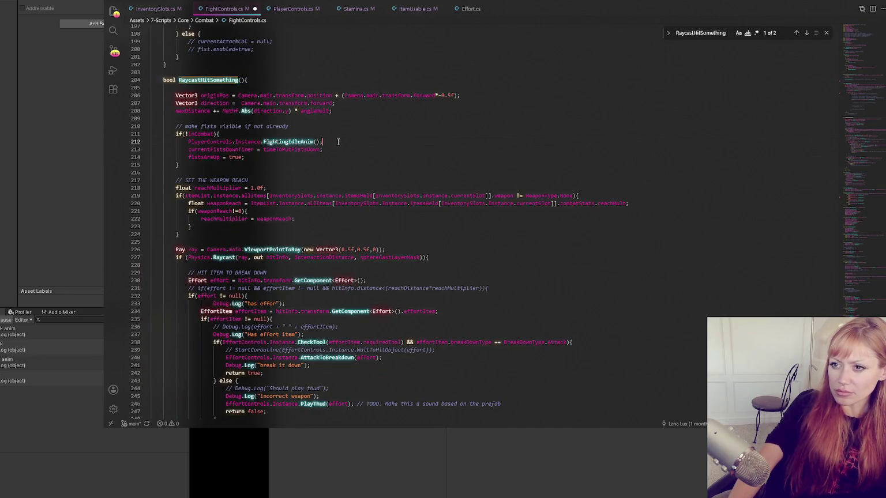
{"action": "left_click", "coordinate": [332, 133]}
{"action": "key", "text": "Return"}
{"action": "type", "text": "D"}
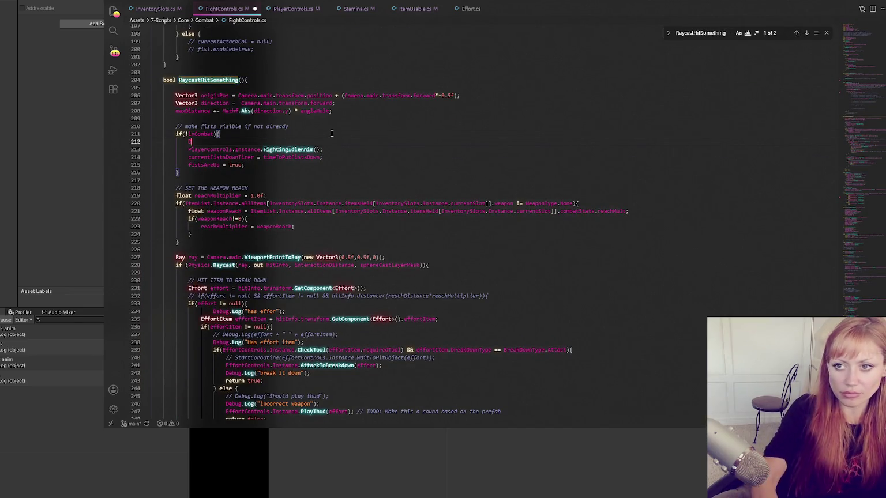
{"action": "type", "text": "ebug.Log(\"Will"}
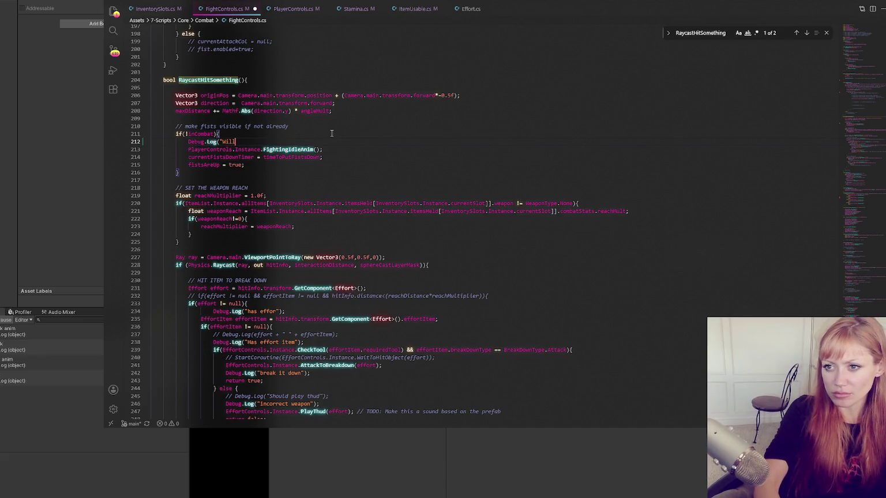
{"action": "type", "text": " Cancel Anim\");"}
{"action": "key", "text": "ctrl+s"}
Step: Find PlayerControls occurrences in FightControls.cs, then return to Unity to recompile
{"action": "double_click", "coordinate": [233, 149]}
{"action": "key", "text": "ctrl+f"}
{"action": "scroll", "coordinate": [282, 138], "scroll_direction": "down", "scroll_amount": 5}
{"action": "scroll", "coordinate": [282, 139], "scroll_direction": "down", "scroll_amount": 2}
{"action": "scroll", "coordinate": [286, 137], "scroll_direction": "up", "scroll_amount": 5}
{"action": "left_click", "coordinate": [323, 149]}
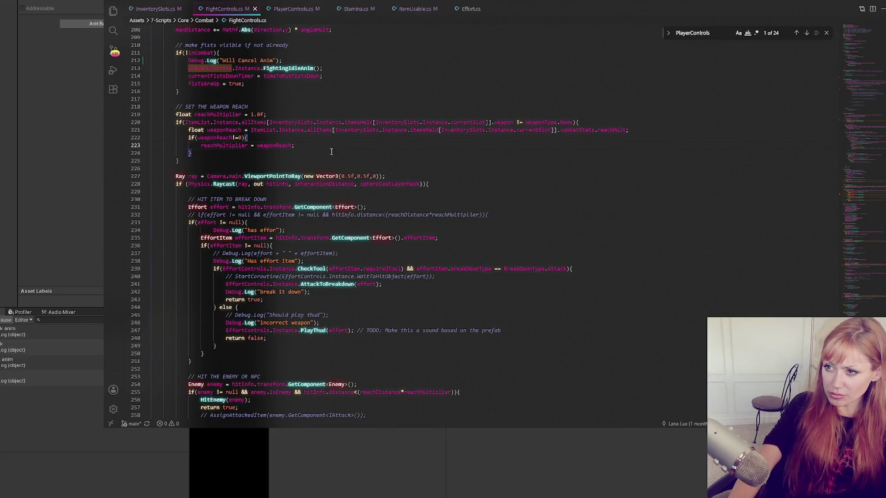
{"action": "left_click", "coordinate": [49, 152]}
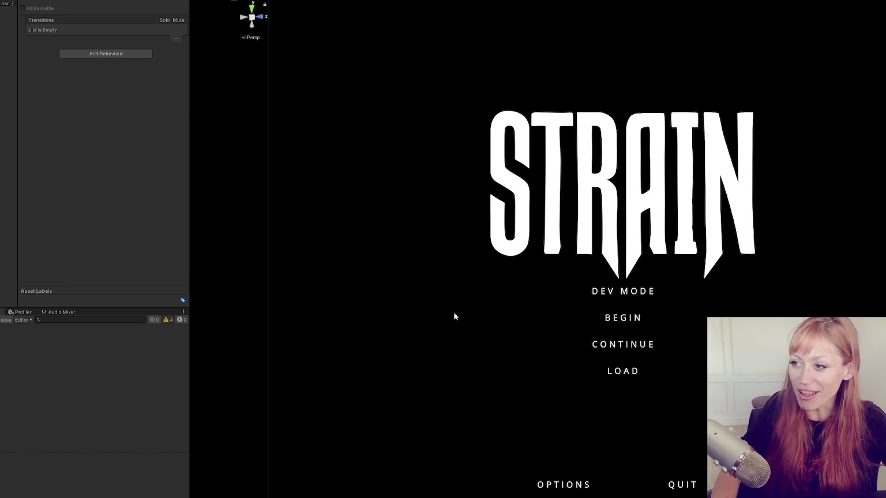
Step: Start the game in dev mode, raise the fists and throw a test punch
{"action": "left_click", "coordinate": [617, 289]}
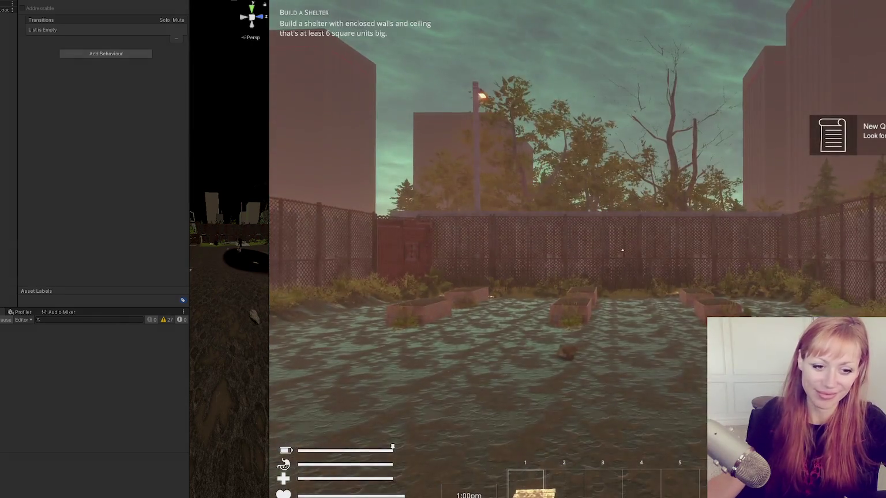
{"action": "mouse_move", "coordinate": [622, 250]}
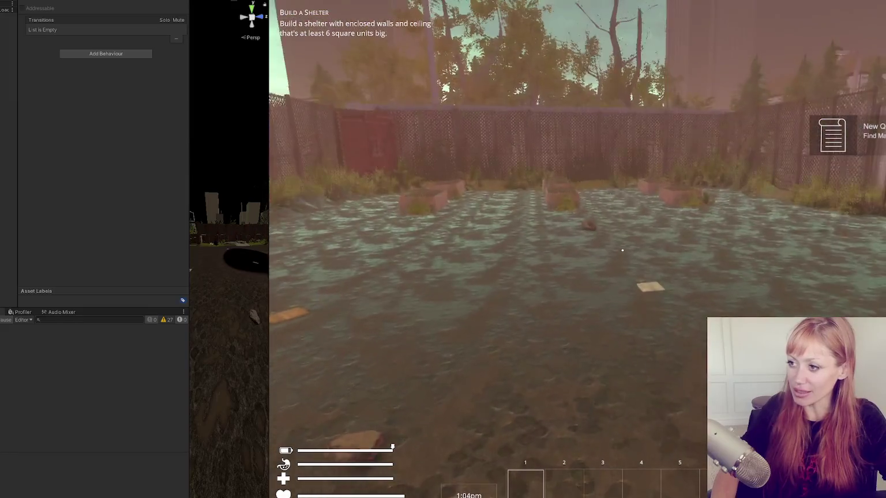
{"action": "left_click", "coordinate": [622, 250]}
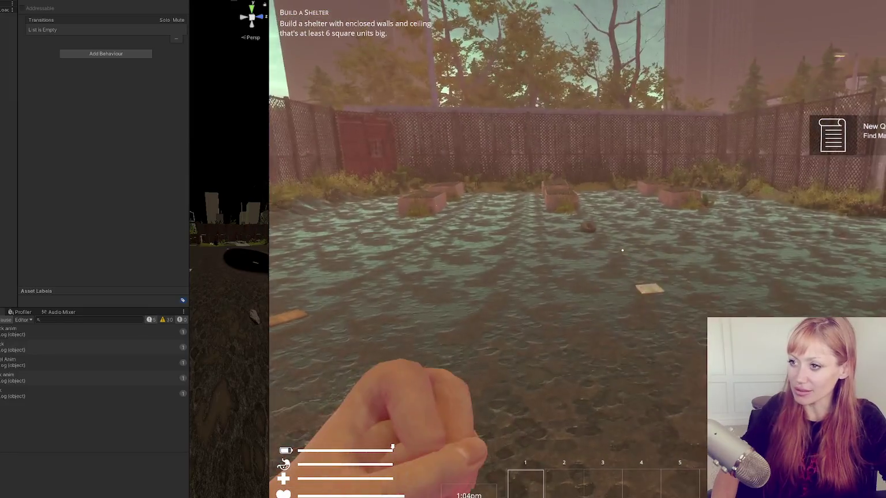
{"action": "left_click", "coordinate": [622, 250]}
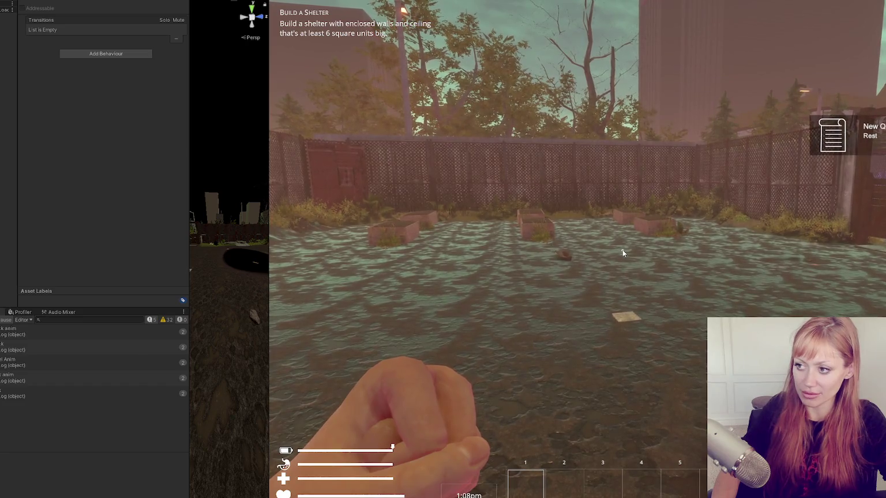
Step: Spawn a stone axe with the 'stone axe' console command and pick it up
{"action": "key", "text": "Tab"}
{"action": "key", "text": "grave"}
{"action": "type", "text": "st"}
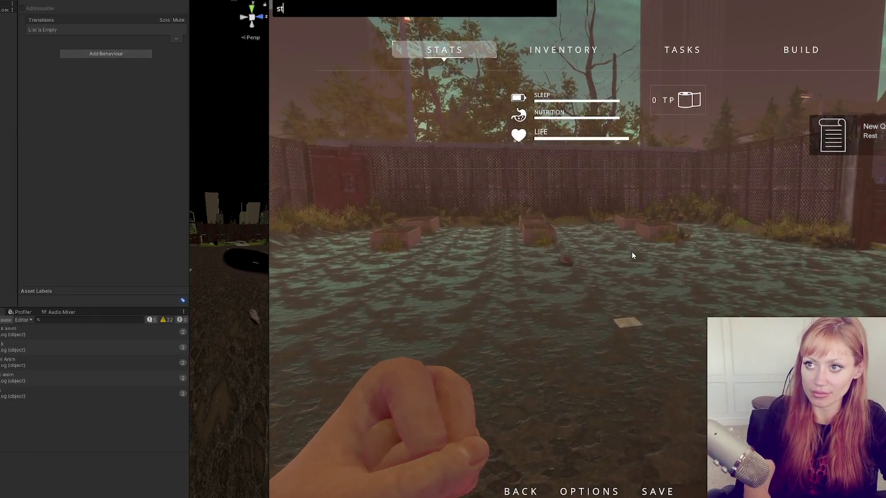
{"action": "type", "text": "one axe"}
{"action": "key", "text": "Return"}
{"action": "key", "text": "Tab"}
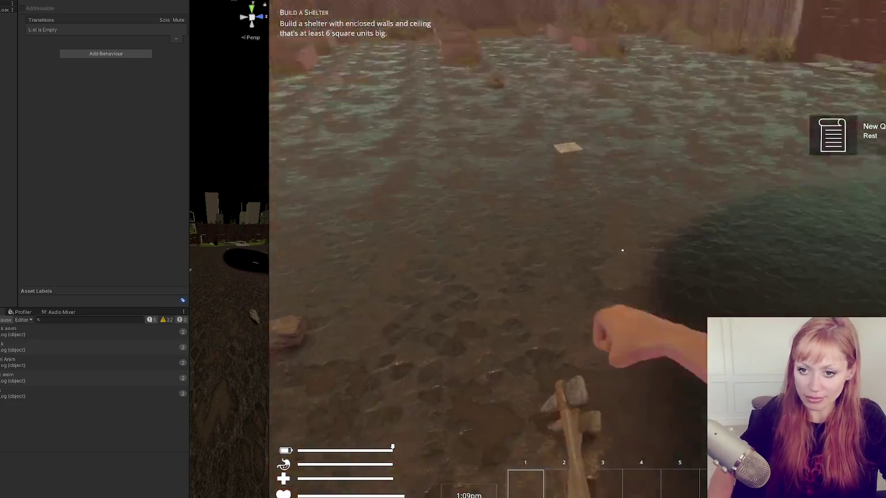
{"action": "key", "text": "e"}
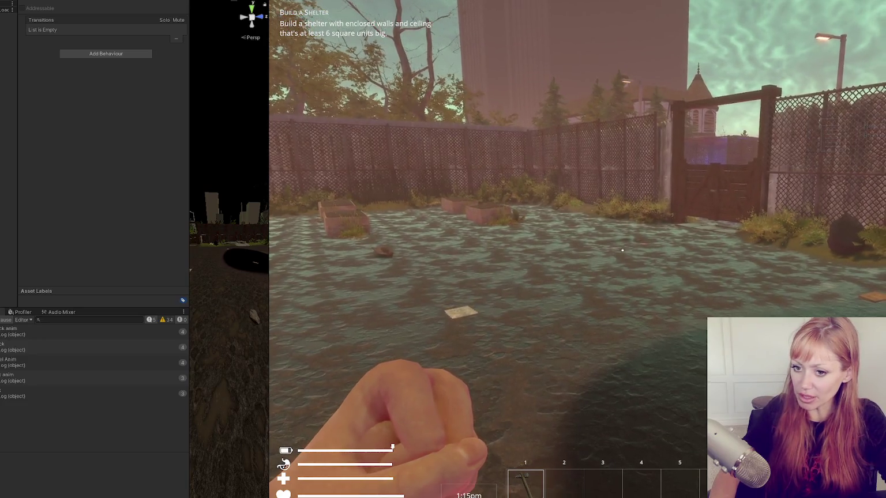
Step: Jump to the code behind the Will Cancel Anim log, at the FightingIdleAnim call
{"action": "key", "text": "Tab"}
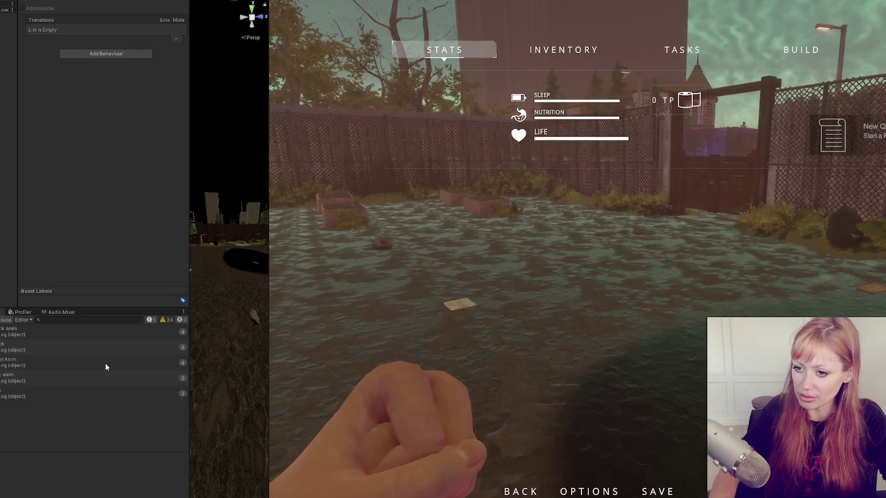
{"action": "double_click", "coordinate": [105, 362]}
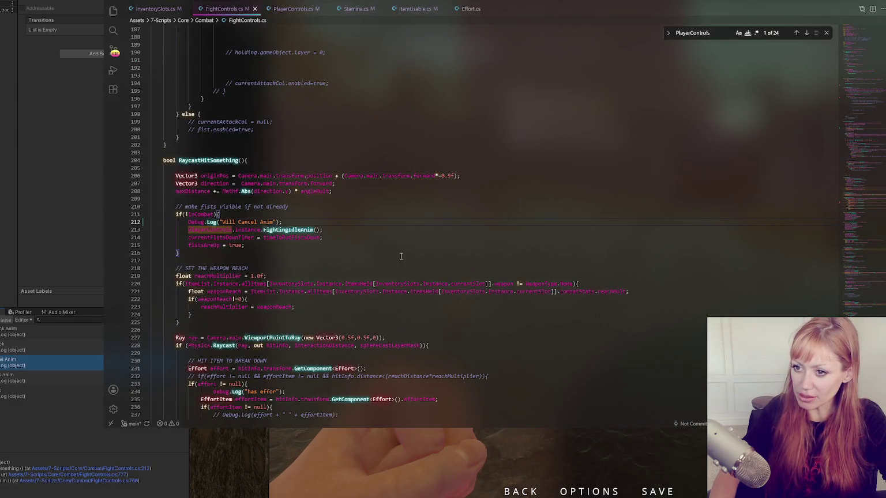
{"action": "left_click", "coordinate": [331, 231]}
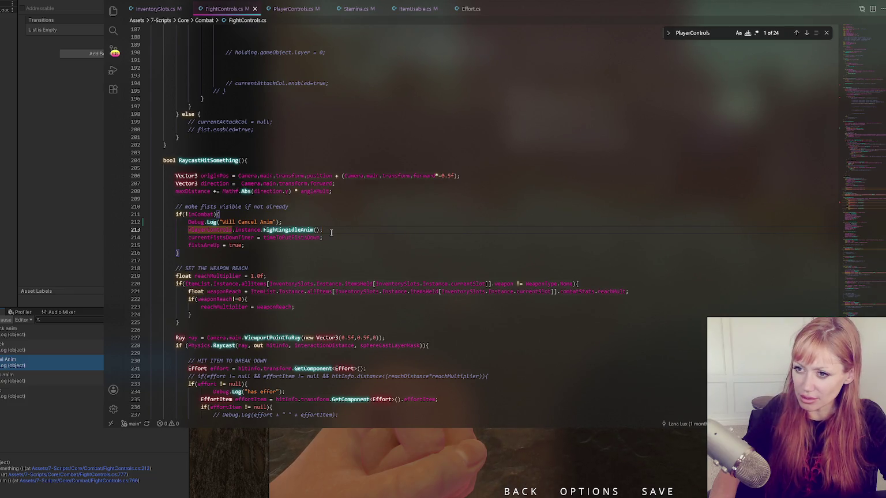
Step: Comment out lines 212–213 (Will Cancel Anim log and FightingIdleAnim call), then return to Unity
{"action": "left_click", "coordinate": [201, 214]}
{"action": "left_click", "coordinate": [289, 219]}
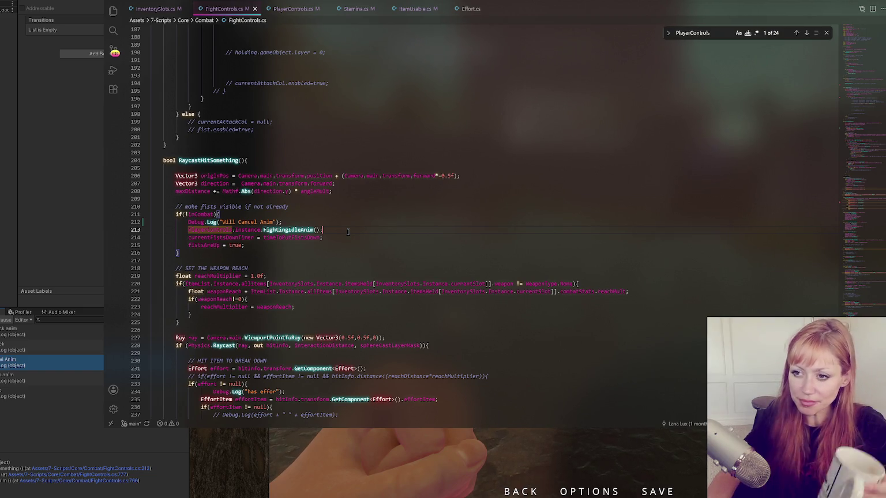
{"action": "left_click_drag", "start_coordinate": [353, 222], "coordinate": [356, 229]}
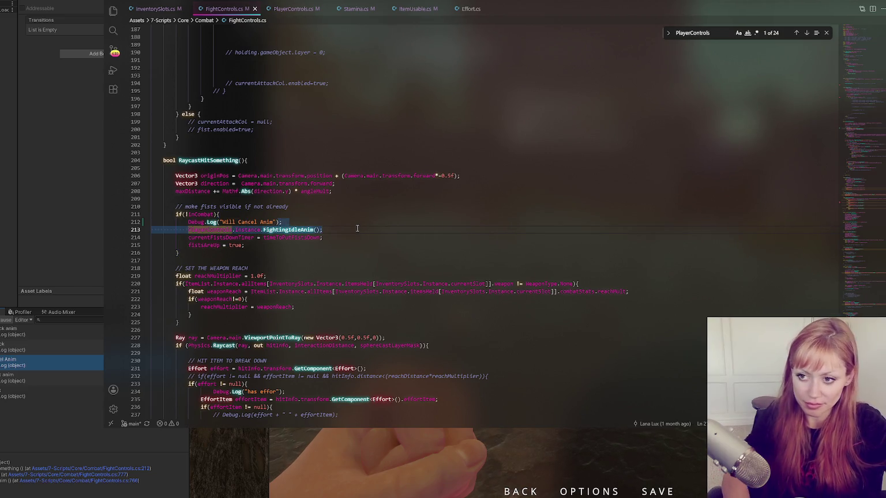
{"action": "key", "text": "ctrl+slash"}
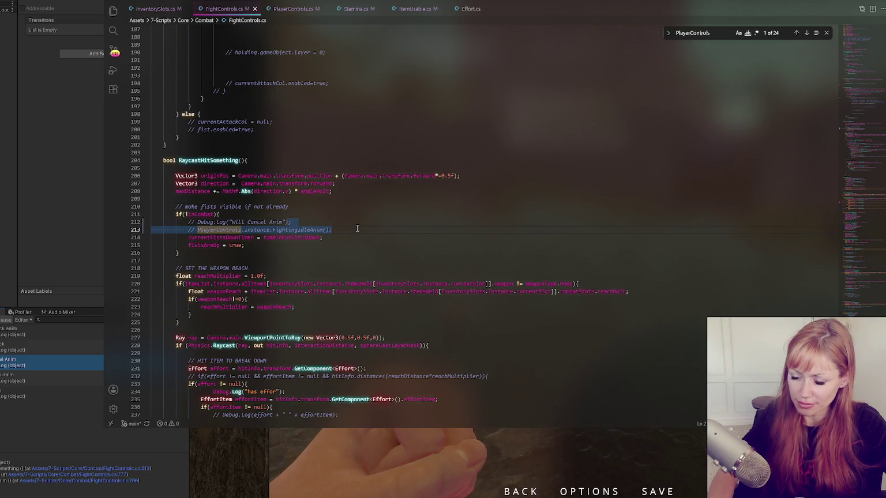
{"action": "left_click", "coordinate": [77, 237]}
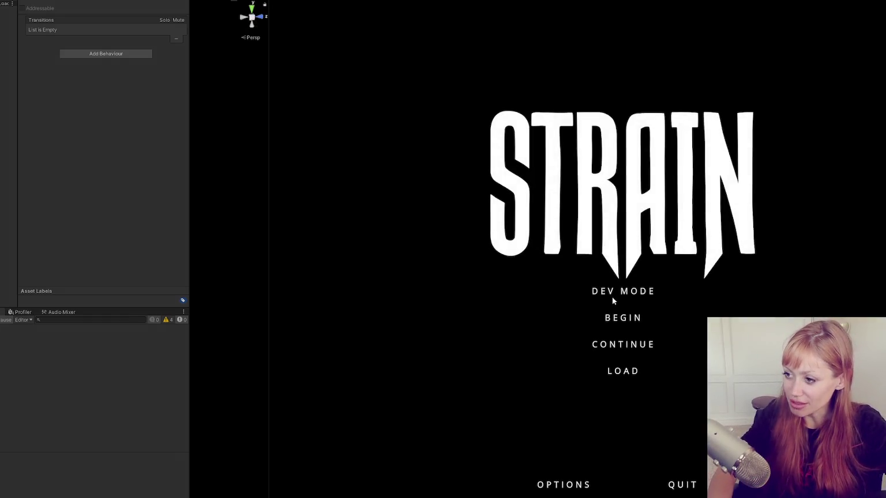
Step: Start dev mode, test a punch, run 'debug q' in the console and pick up the stone axe
{"action": "left_click", "coordinate": [613, 299]}
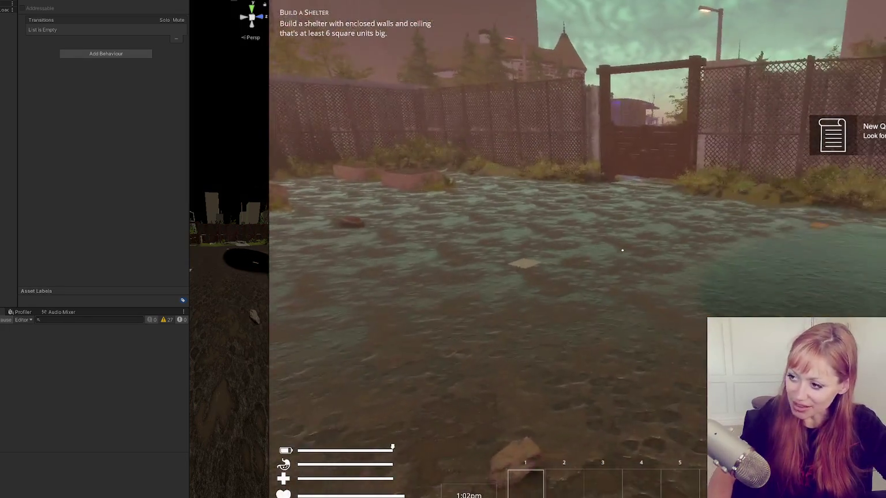
{"action": "left_click", "coordinate": [622, 250]}
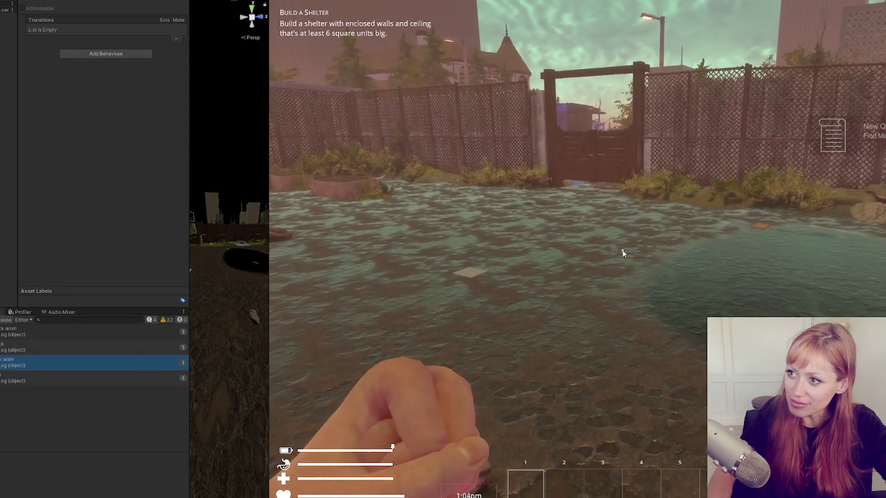
{"action": "key", "text": "Escape"}
{"action": "key", "text": "grave"}
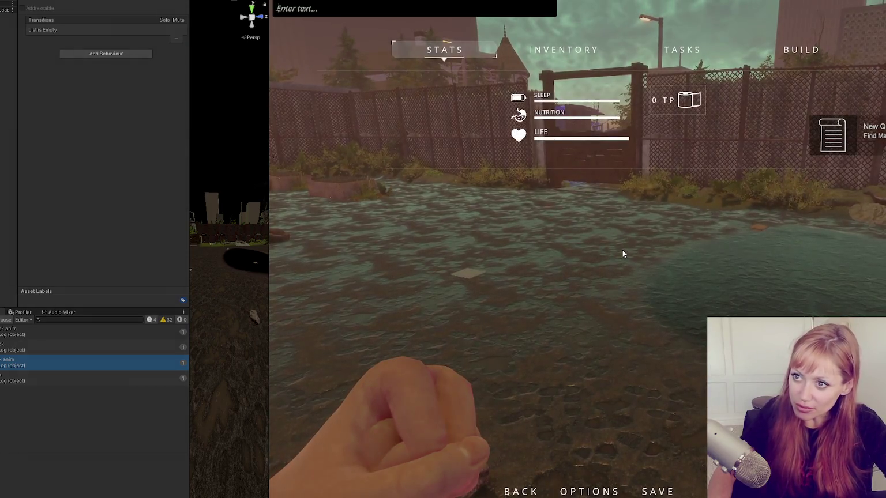
{"action": "type", "text": "debug q"}
{"action": "key", "text": "Return"}
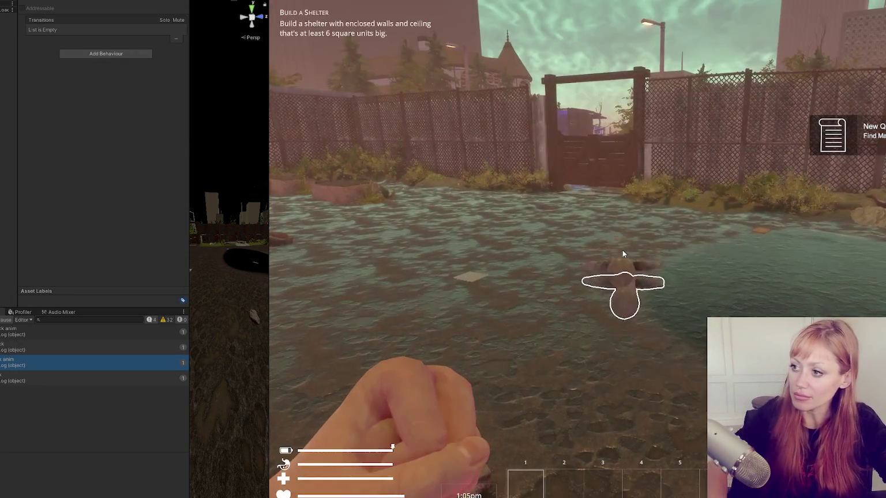
{"action": "key", "text": "e"}
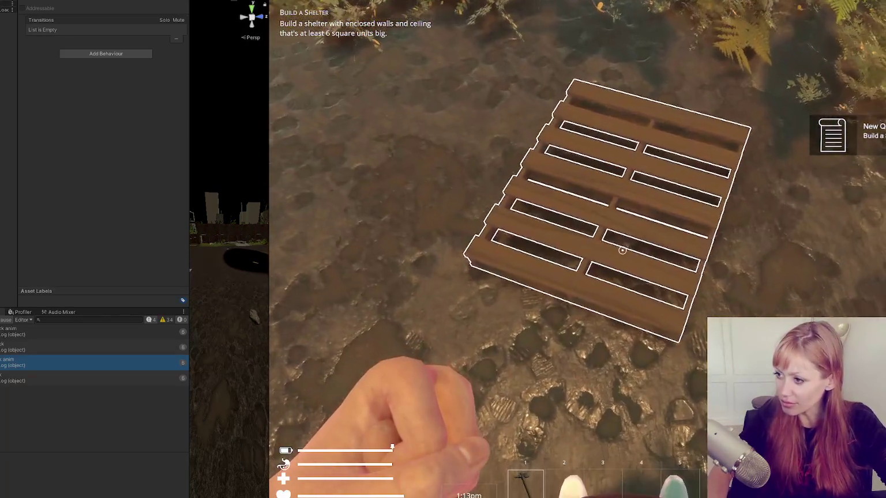
Step: Punch the pallet three times until it breaks
{"action": "left_click", "coordinate": [622, 249]}
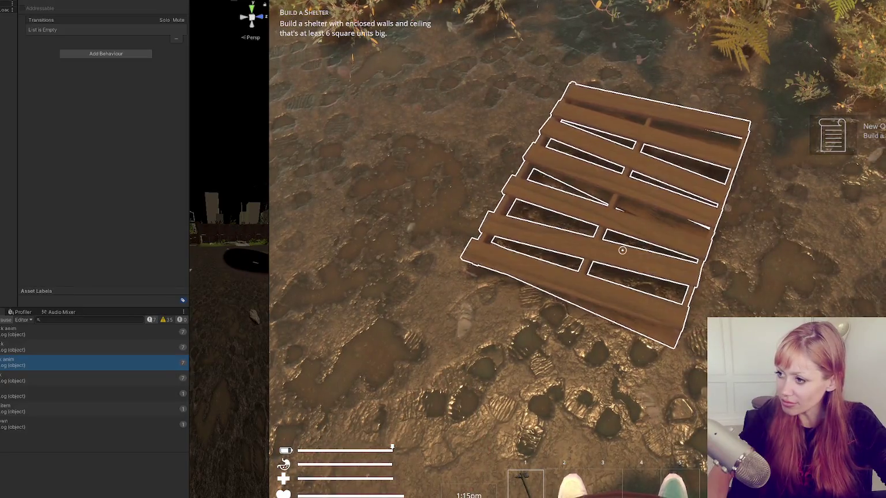
{"action": "left_click", "coordinate": [622, 250]}
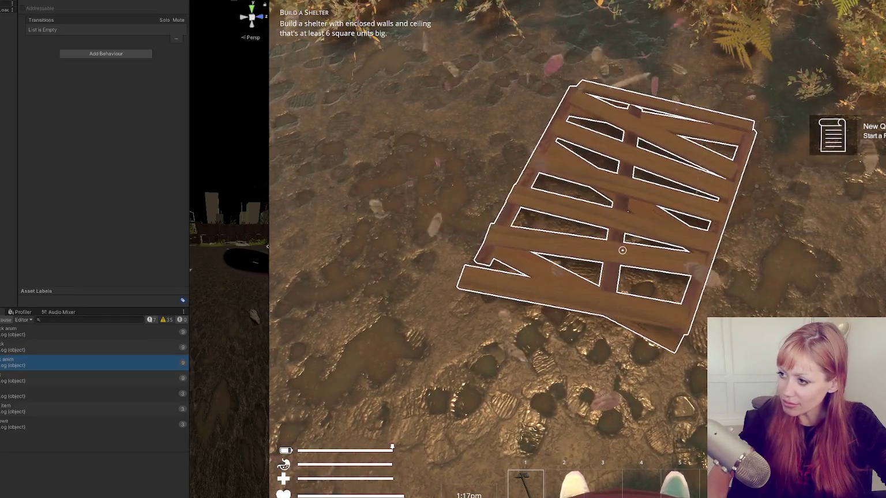
{"action": "left_click", "coordinate": [622, 250]}
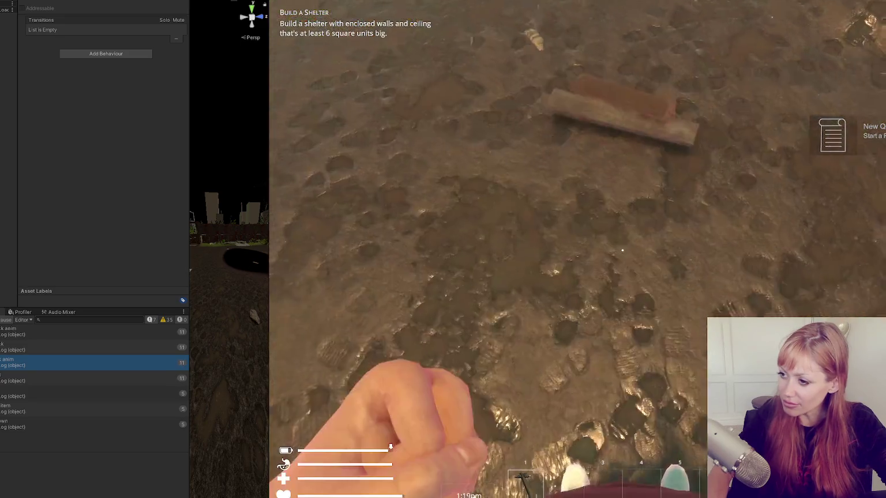
Step: Switch to the stone hammer, place and retake the kettle, then pick up the newspaper
{"action": "key", "text": "1"}
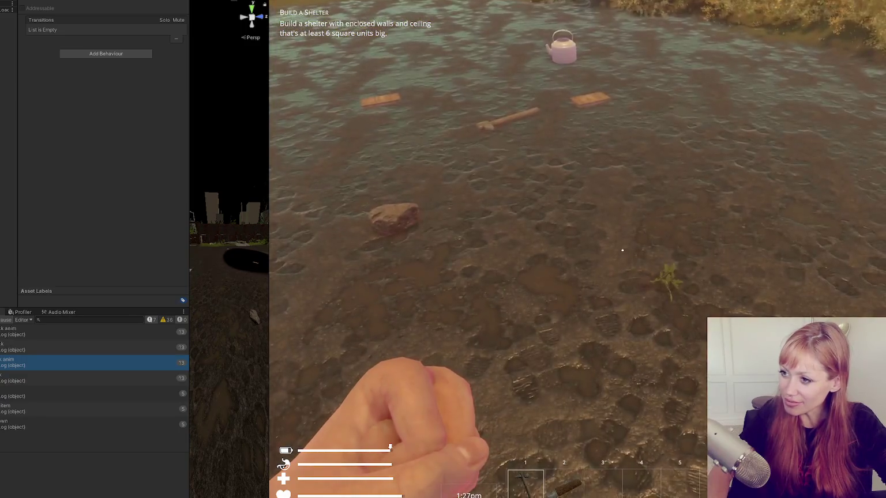
{"action": "key", "text": "w"}
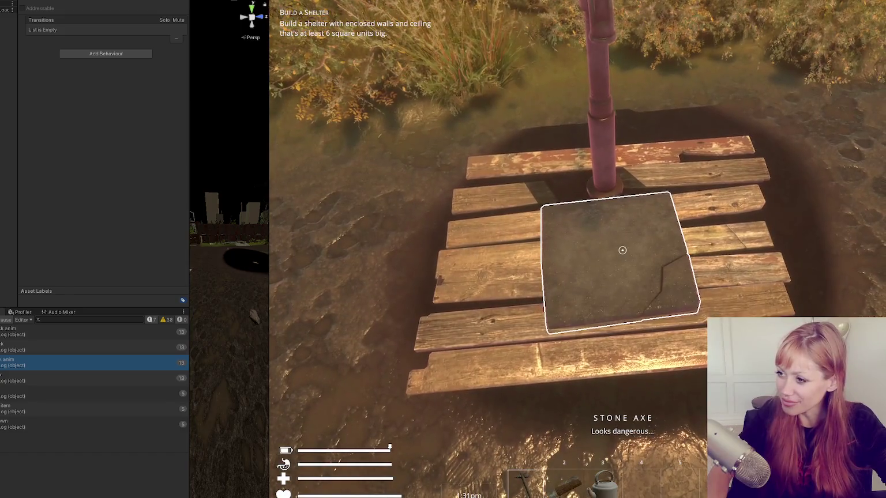
{"action": "key", "text": "3"}
{"action": "left_click", "coordinate": [622, 250]}
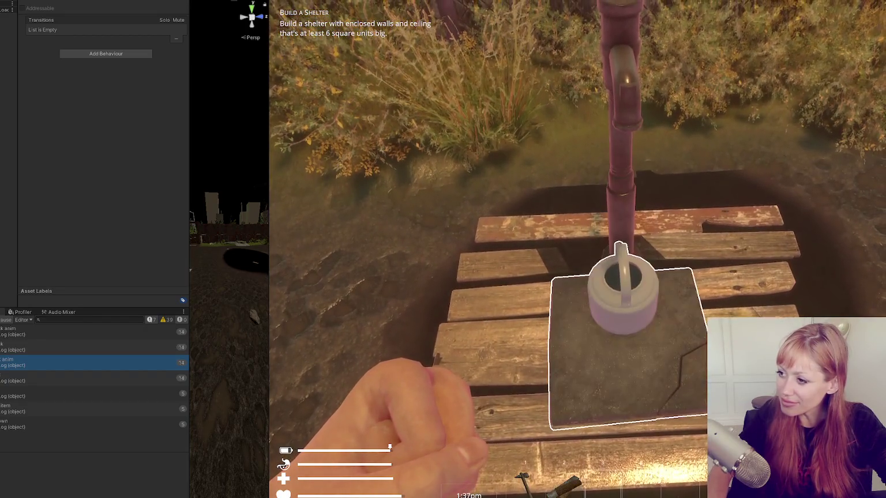
{"action": "left_click", "coordinate": [622, 250]}
{"action": "left_click", "coordinate": [622, 250]}
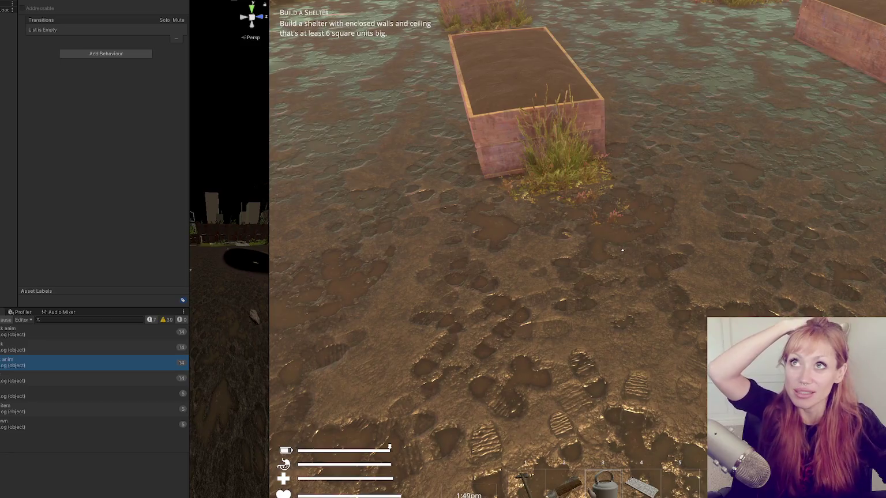
Step: Stop play mode and bring FightControls.cs back to the front
{"action": "key", "text": "Escape"}
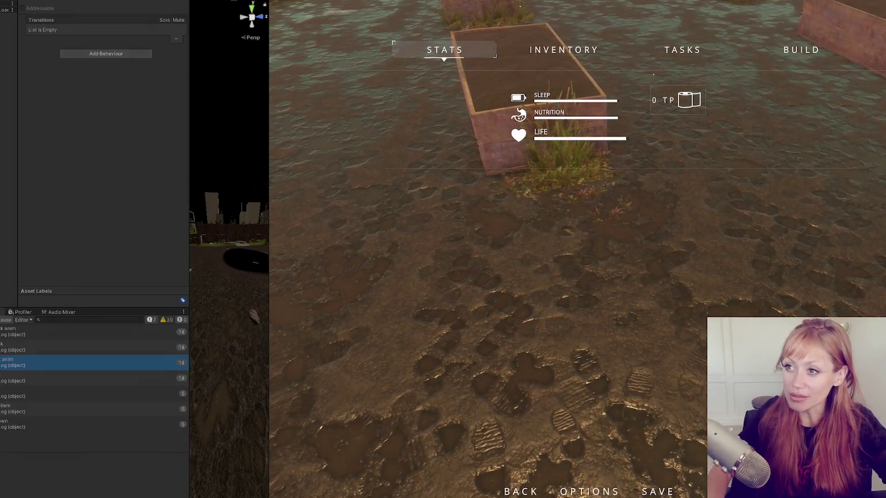
{"action": "key", "text": "ctrl+p"}
{"action": "key", "text": "alt+Tab"}
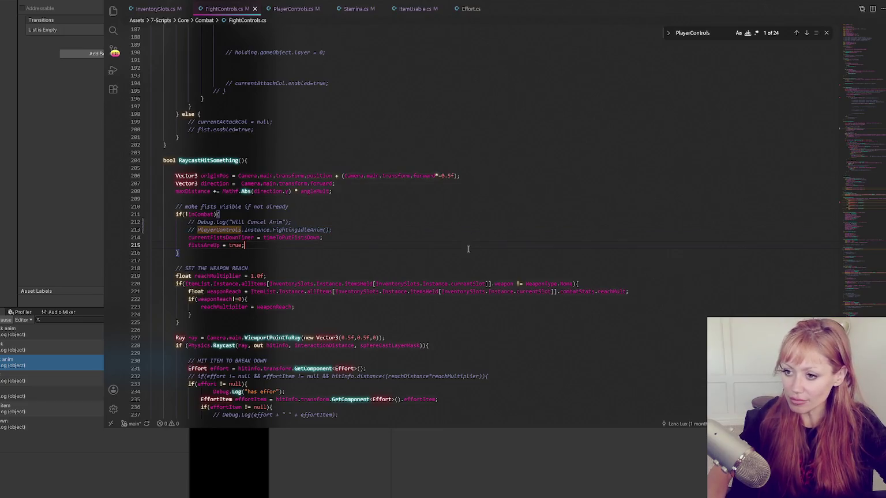
Step: Find 'holding' and select the commented held-object line 727
{"action": "key", "text": "ctrl+f"}
{"action": "type", "text": "holdin"}
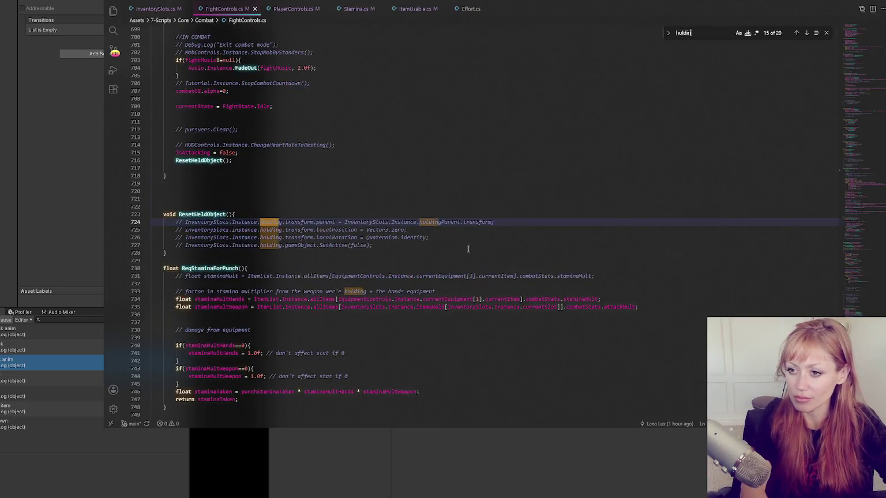
{"action": "type", "text": "g"}
{"action": "left_click", "coordinate": [458, 242]}
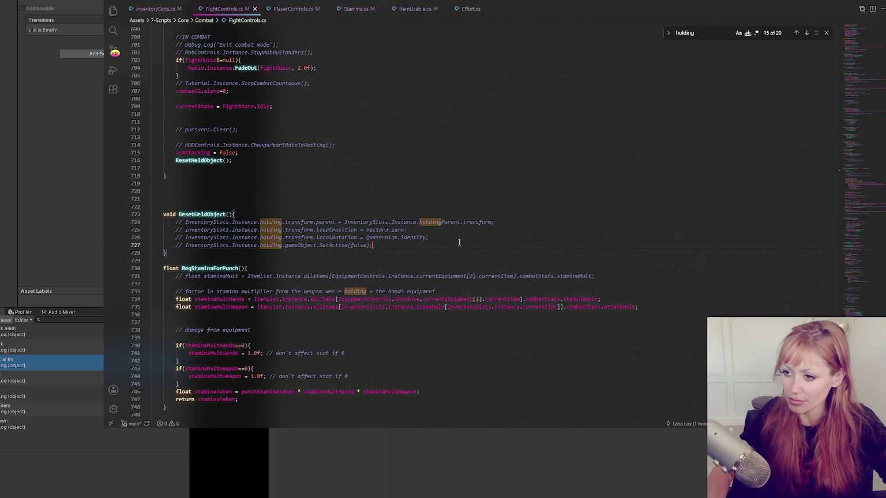
{"action": "left_click_drag", "start_coordinate": [459, 242], "coordinate": [462, 240]}
{"action": "key", "text": "ctrl+c"}
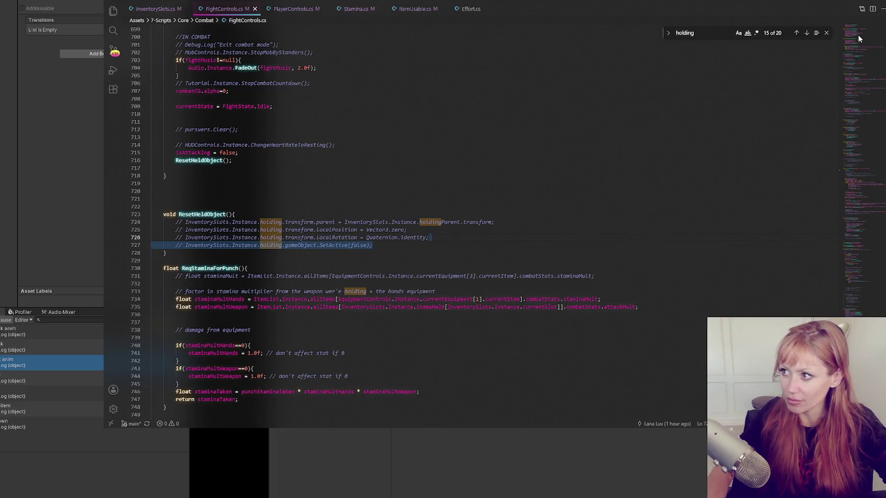
Step: Search 'start' and paste the uncommented held-object SetActive line into StartAttack after the early return
{"action": "key", "text": "ctrl+f"}
{"action": "type", "text": "start"}
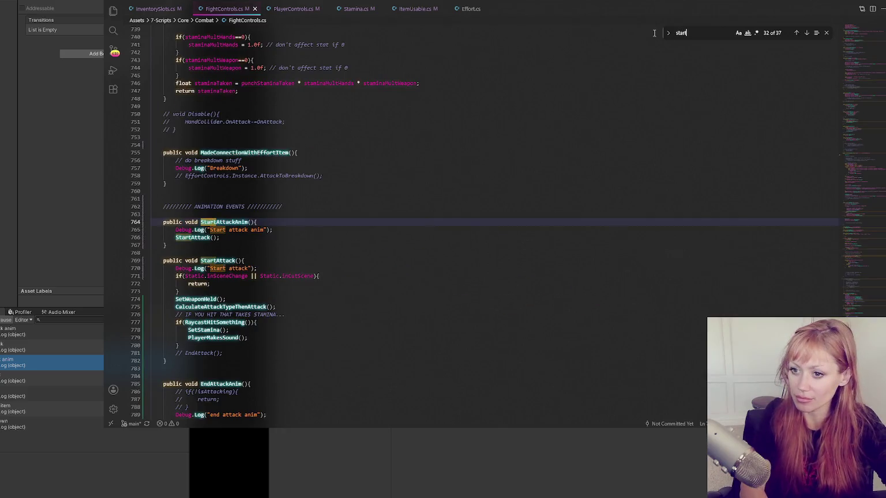
{"action": "left_click", "coordinate": [272, 238]}
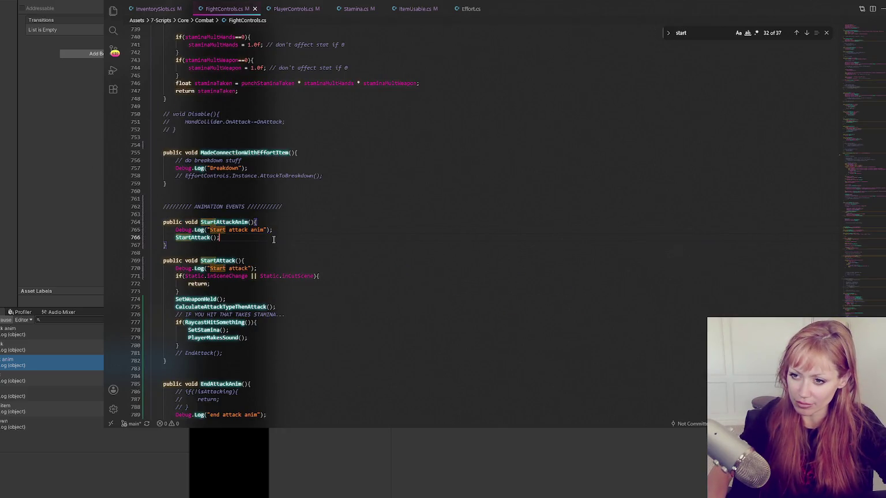
{"action": "left_click", "coordinate": [292, 233]}
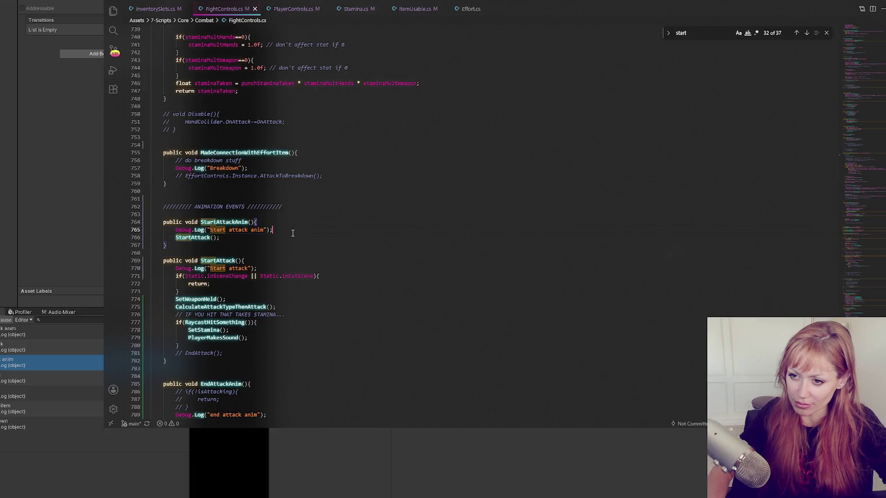
{"action": "left_click", "coordinate": [288, 259]}
{"action": "left_click", "coordinate": [326, 292]}
{"action": "key", "text": "Return"}
{"action": "key", "text": "ctrl+v"}
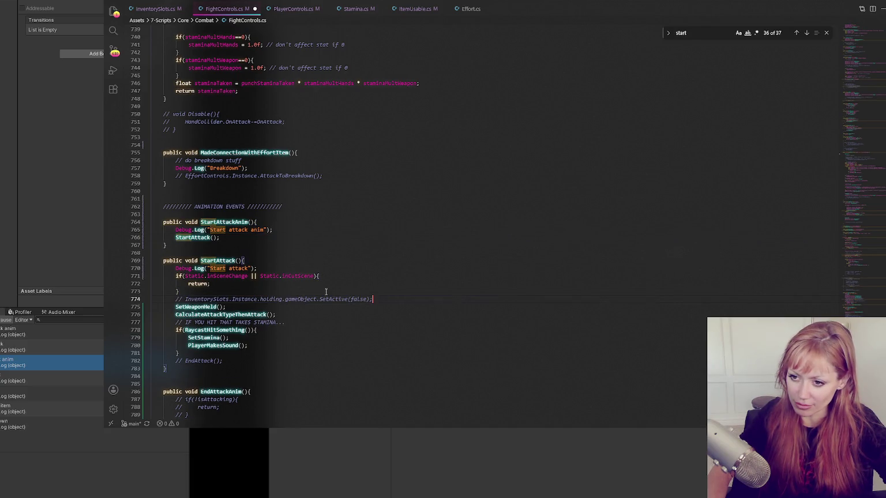
{"action": "key", "text": "ctrl+slash"}
Step: Add the uncommented SetActive(false) line after isAttacking = false in EndAttack, and fix line 774's false
{"action": "scroll", "coordinate": [291, 316], "scroll_direction": "down", "scroll_amount": 5}
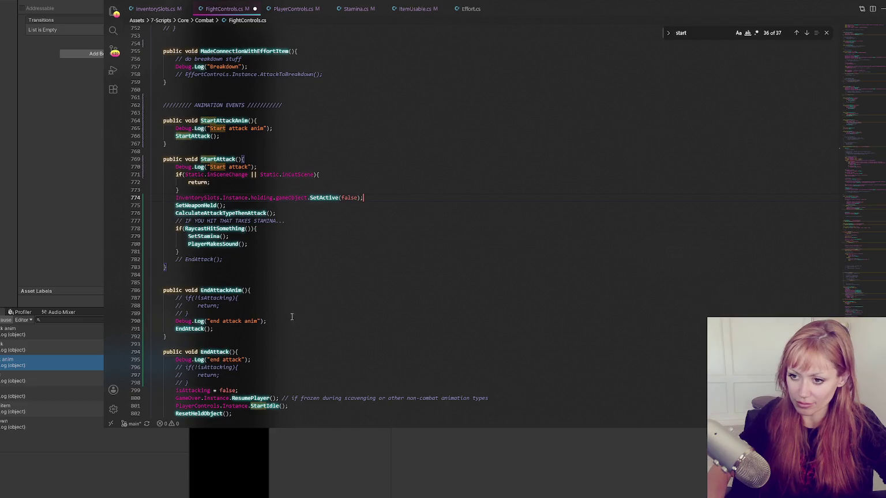
{"action": "left_click", "coordinate": [292, 382]}
{"action": "scroll", "coordinate": [293, 382], "scroll_direction": "down", "scroll_amount": 1}
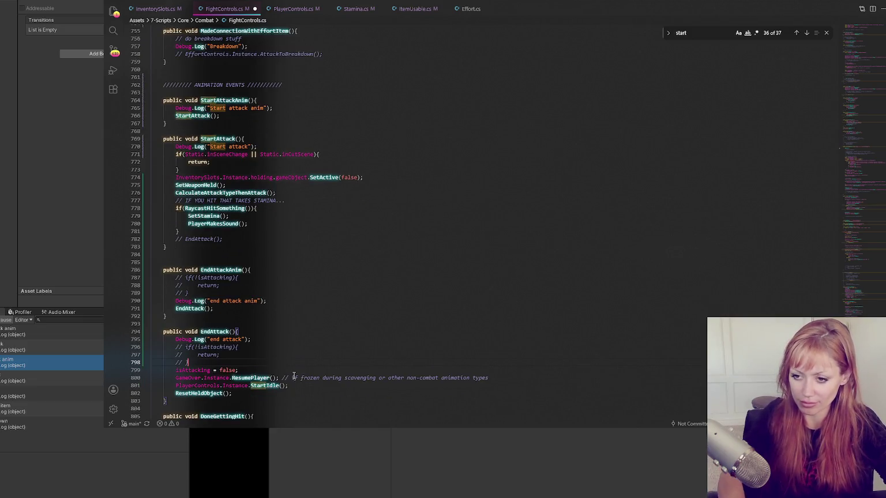
{"action": "left_click", "coordinate": [290, 373]}
{"action": "key", "text": "Return"}
{"action": "key", "text": "Return"}
{"action": "key", "text": "ctrl+v"}
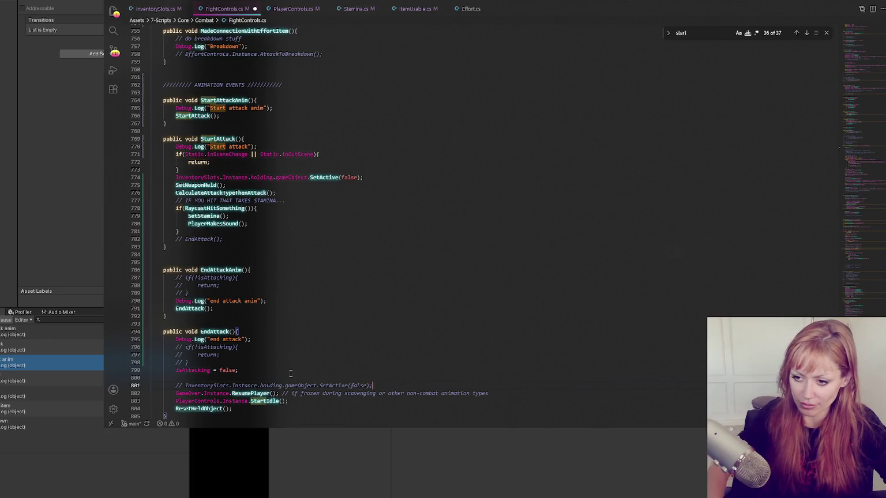
{"action": "key", "text": "ctrl+slash"}
{"action": "left_click", "coordinate": [355, 176]}
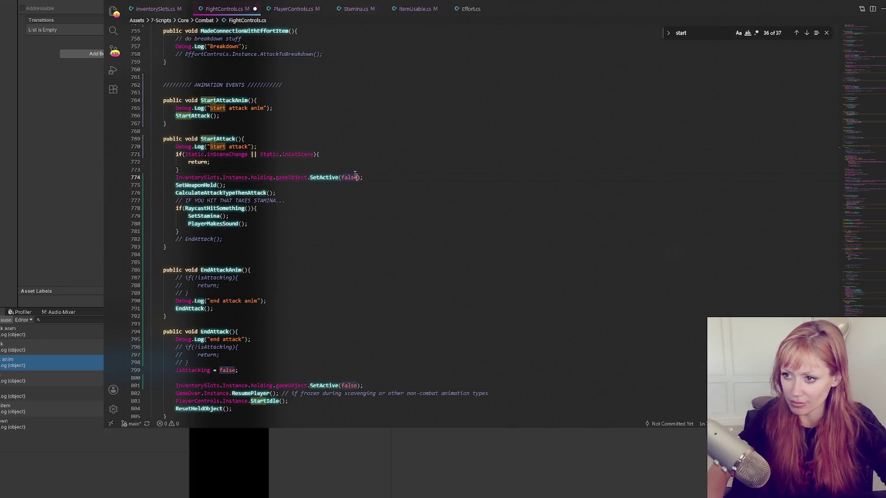
{"action": "left_click", "coordinate": [57, 156]}
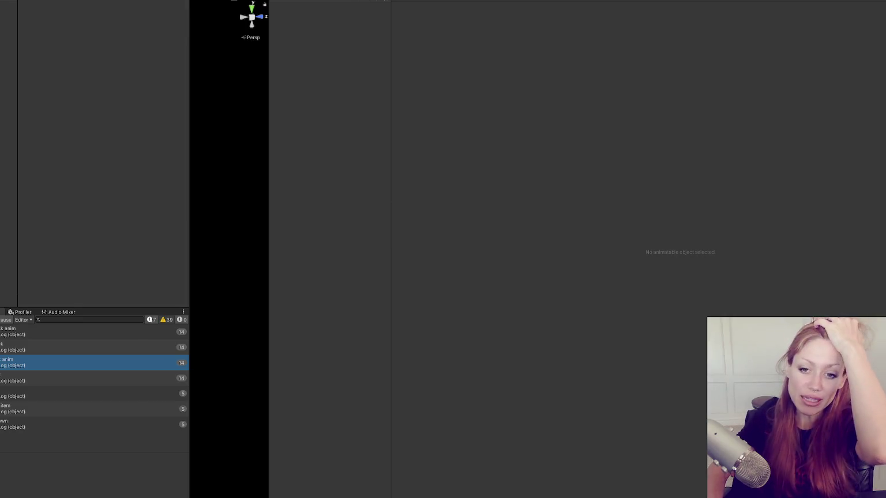
Step: Show Project files, open 6-Scenes, select the Main scene, then the FPS controller object
{"action": "key", "text": "ctrl+5"}
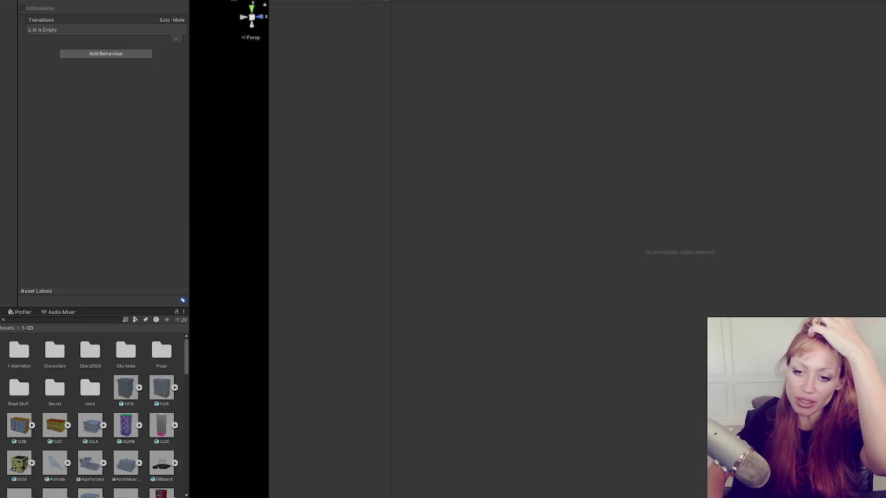
{"action": "left_click", "coordinate": [2, 387]}
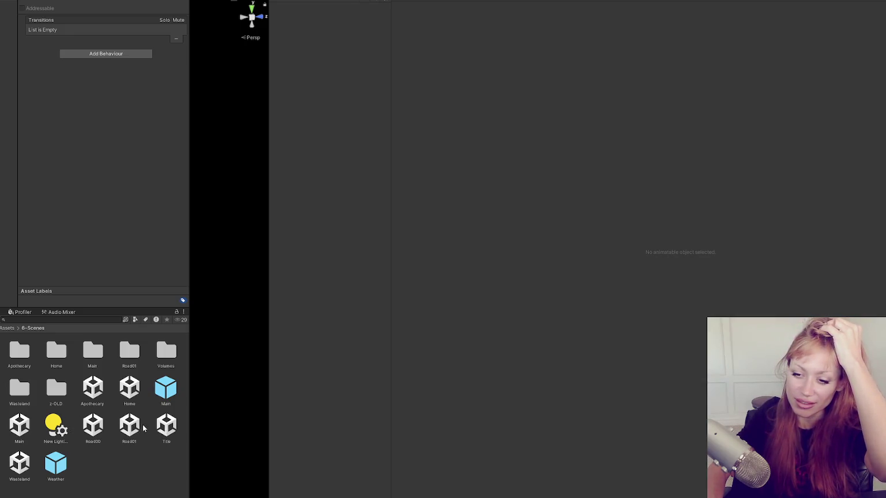
{"action": "left_click", "coordinate": [22, 427]}
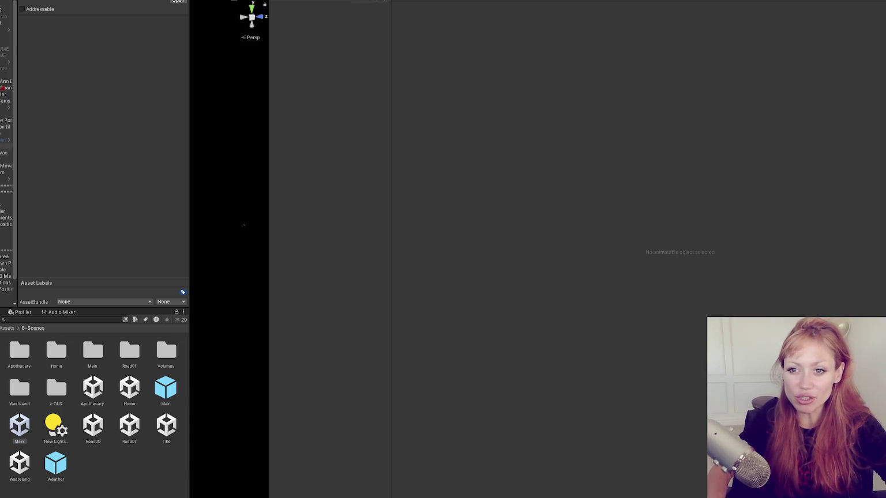
{"action": "mouse_move", "coordinate": [22, 128]}
{"action": "left_mouse_down"}
{"action": "mouse_move", "coordinate": [61, 132]}
{"action": "mouse_move", "coordinate": [51, 131]}
{"action": "left_mouse_up"}
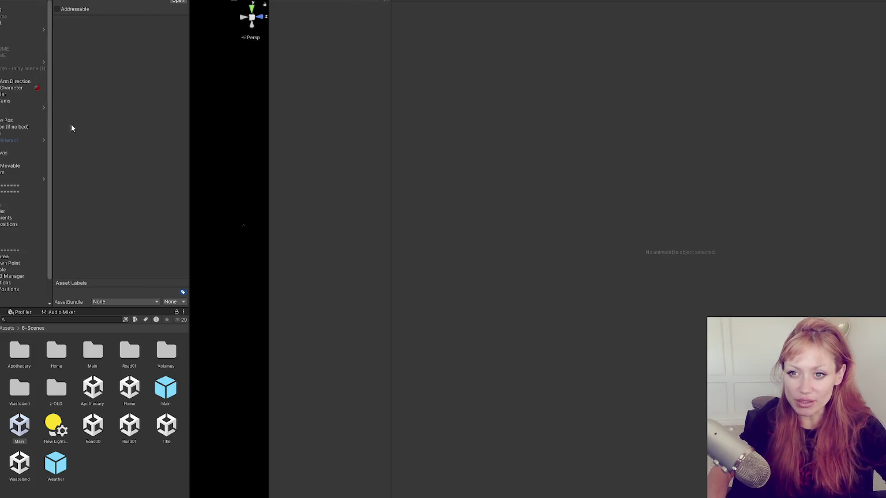
{"action": "left_click", "coordinate": [4, 94]}
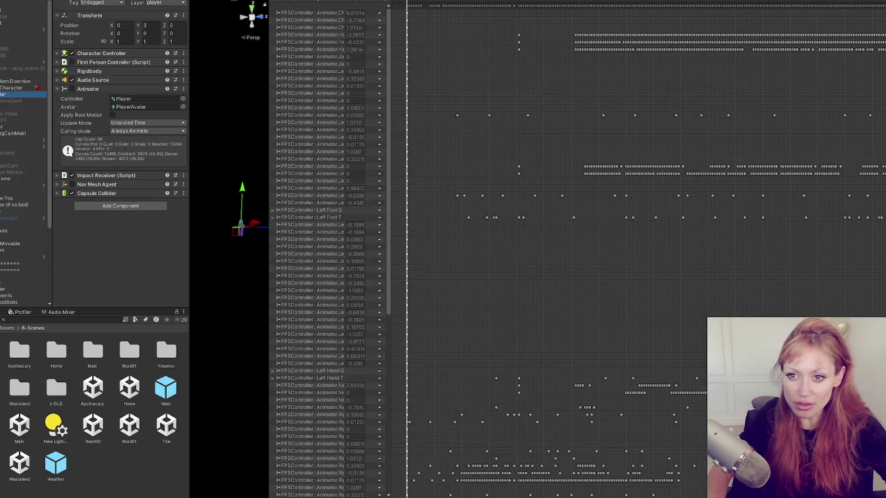
Step: Inspect Character, the FPS controller and a Player-Arms hand bone, then save the scene
{"action": "left_click", "coordinate": [4, 87]}
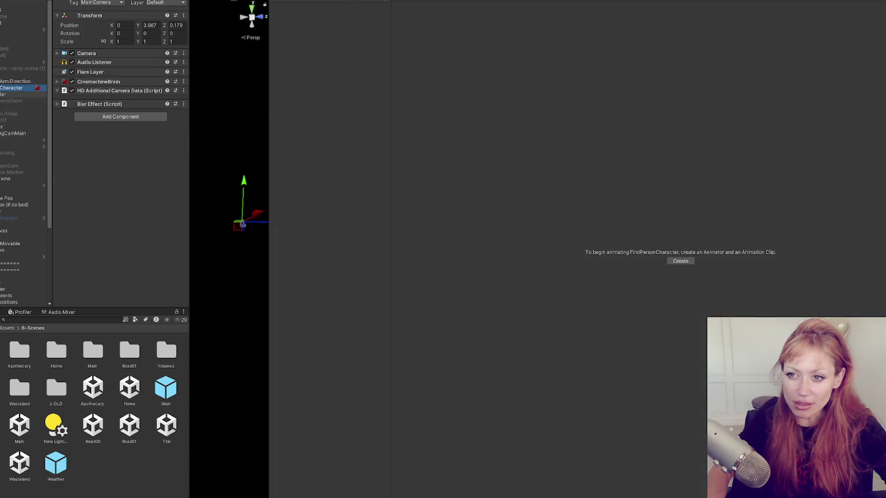
{"action": "left_click", "coordinate": [5, 94]}
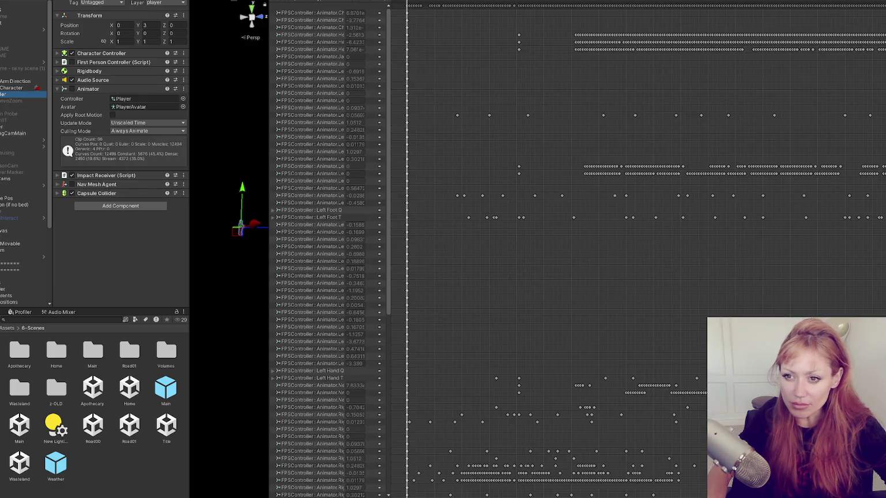
{"action": "left_click", "coordinate": [87, 88]}
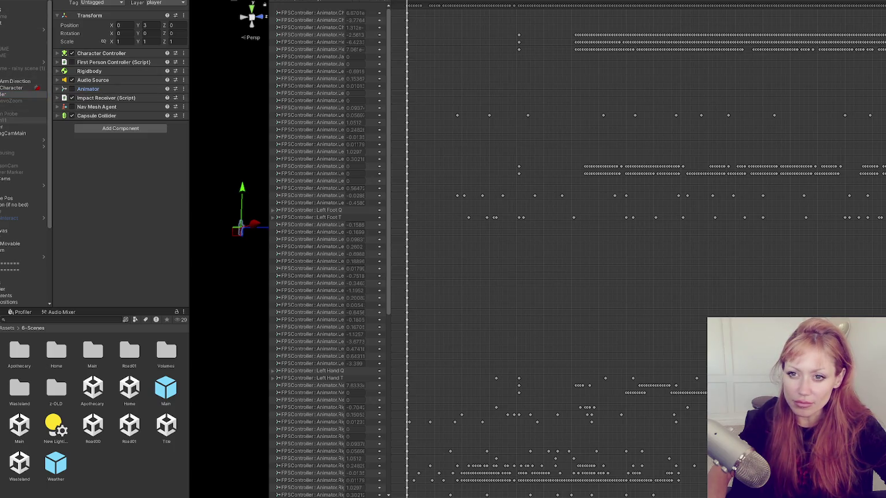
{"action": "key", "text": "Left"}
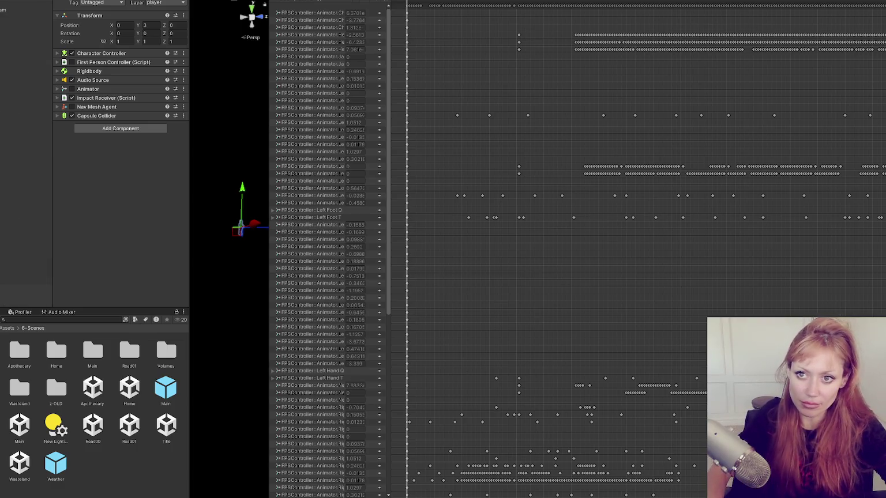
{"action": "left_click", "coordinate": [18, 5]}
{"action": "left_click_drag", "start_coordinate": [53, 191], "coordinate": [107, 191]}
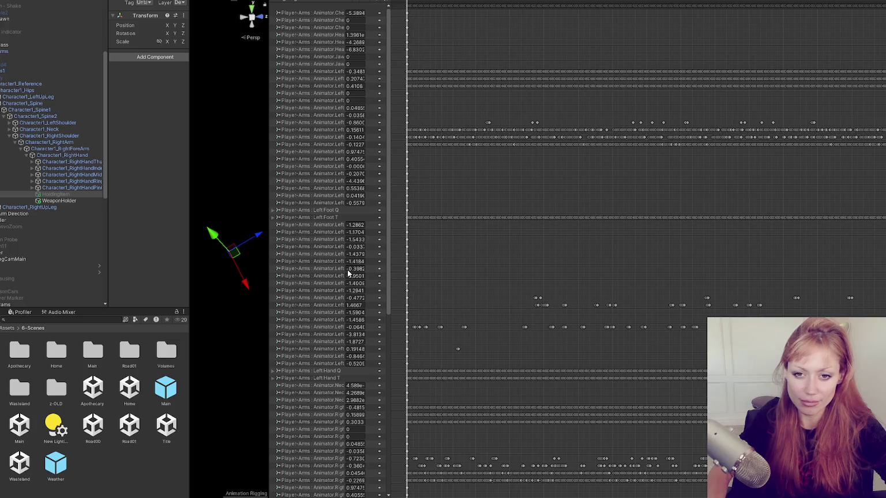
{"action": "key", "text": "ctrl+s"}
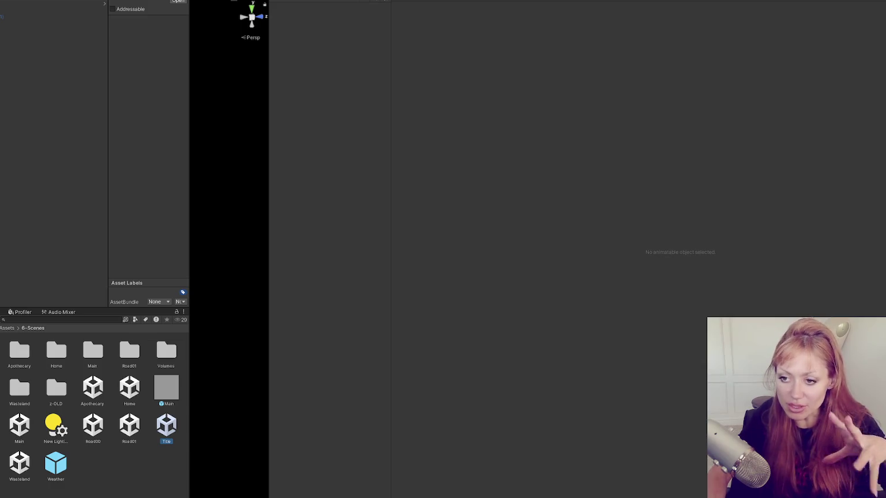
Step: Resize the side panels and launch DEV MODE from the STRAIN title menu
{"action": "mouse_move", "coordinate": [189, 97]}
{"action": "left_mouse_down"}
{"action": "mouse_move", "coordinate": [239, 99]}
{"action": "mouse_move", "coordinate": [78, 105]}
{"action": "mouse_move", "coordinate": [143, 110]}
{"action": "left_mouse_up"}
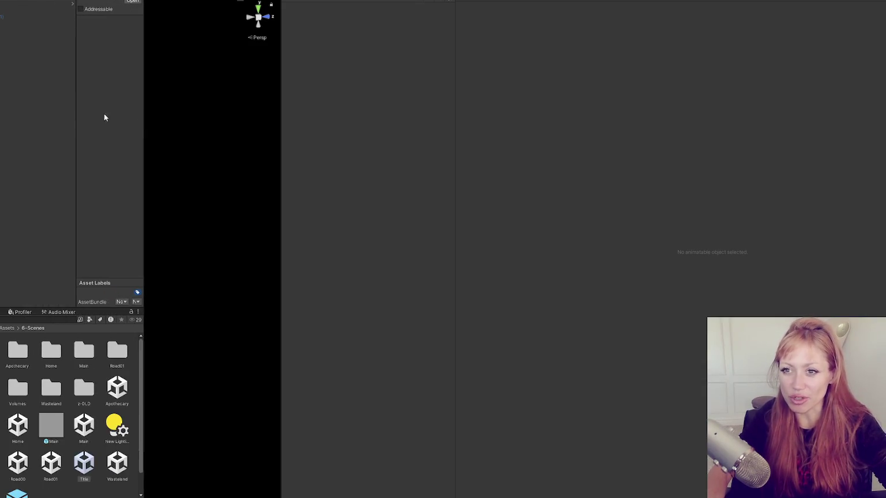
{"action": "left_click_drag", "start_coordinate": [76, 106], "coordinate": [32, 110]}
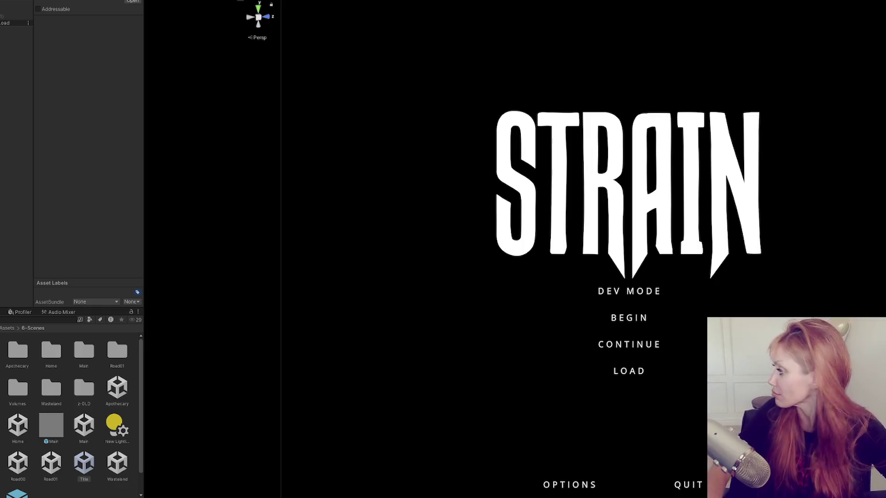
{"action": "left_click", "coordinate": [673, 291]}
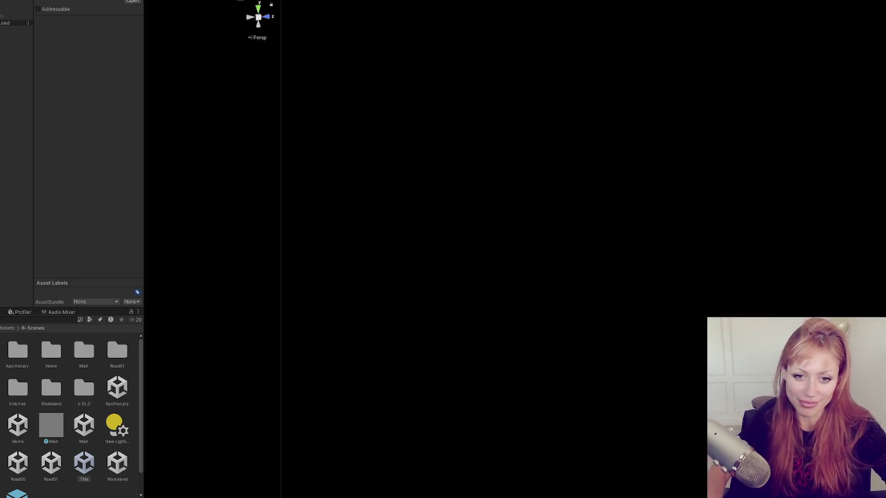
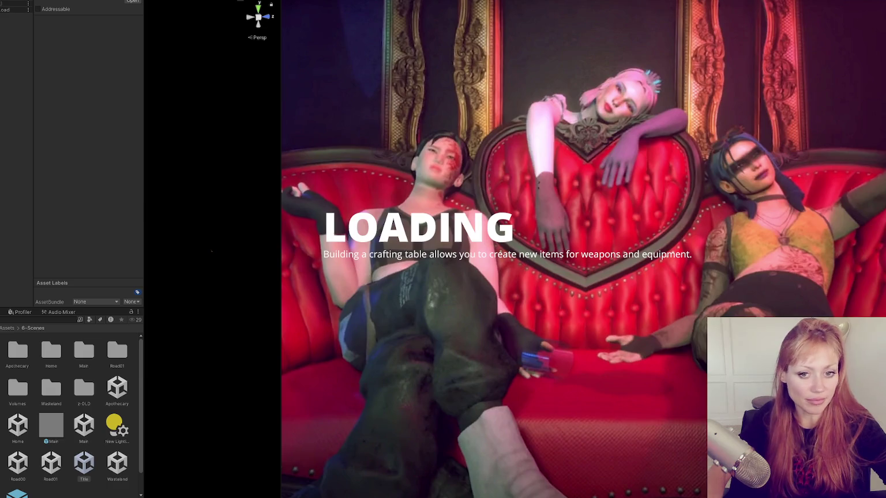
Step: Drop the held plank and spawn a stone axe from the game console
{"action": "key", "text": "q"}
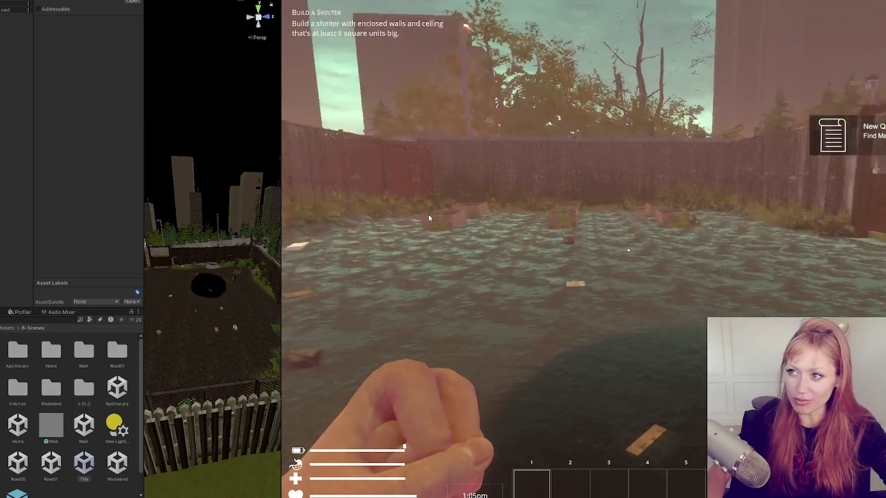
{"action": "key", "text": "Escape"}
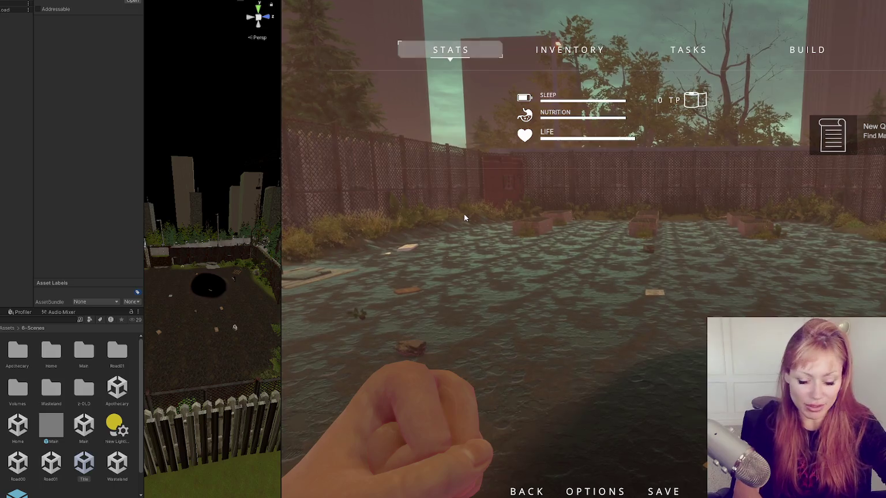
{"action": "key", "text": "grave"}
{"action": "type", "text": "stone a"}
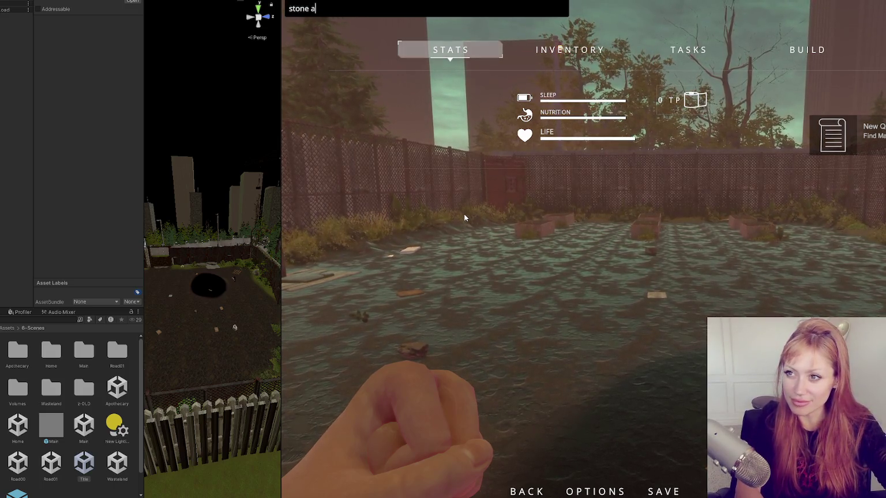
{"action": "type", "text": "xe"}
{"action": "key", "text": "Return"}
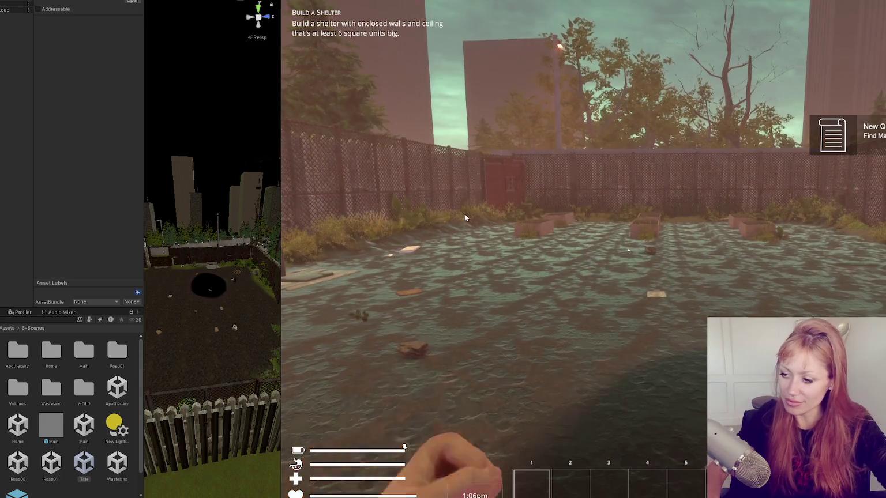
Step: Pick up the stone axe and the newspaper by the pallet, then bring up the in-game menu
{"action": "key", "text": "e"}
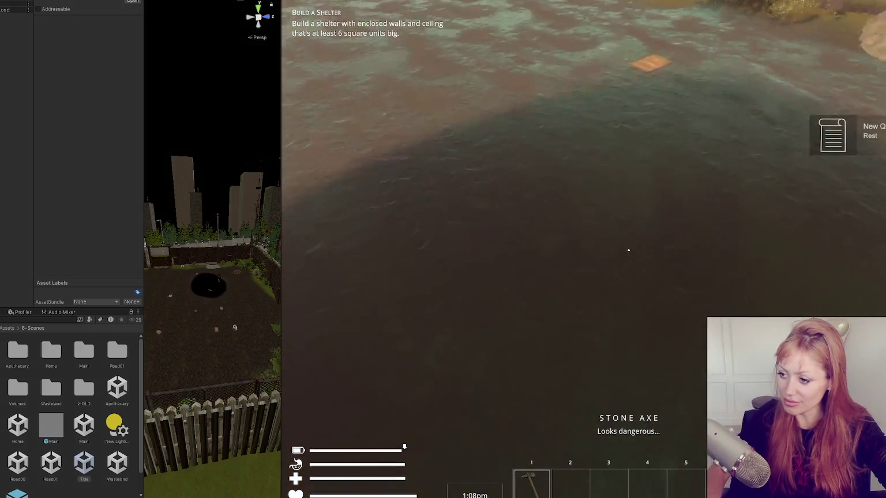
{"action": "key", "text": "w"}
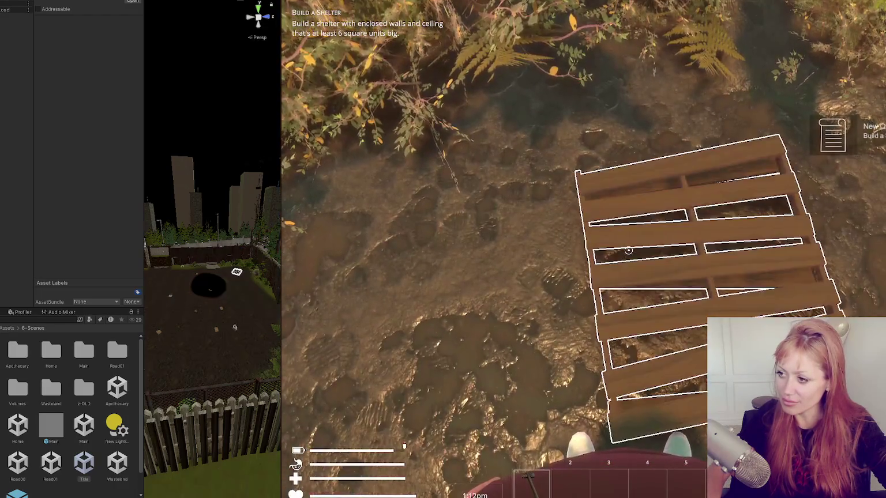
{"action": "key", "text": "e"}
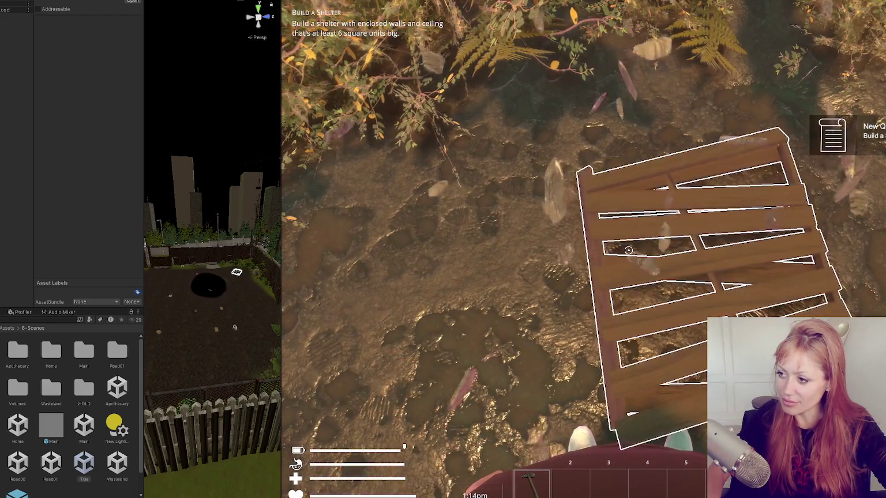
{"action": "mouse_move", "coordinate": [628, 250]}
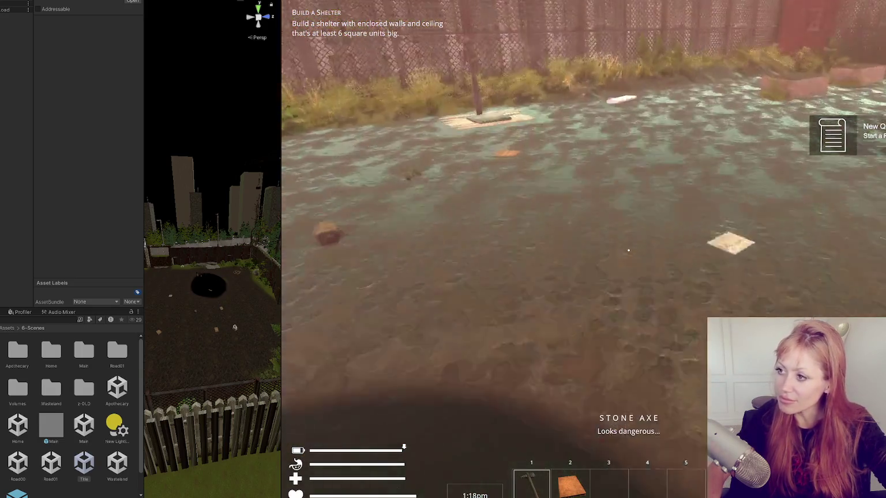
{"action": "key", "text": "e"}
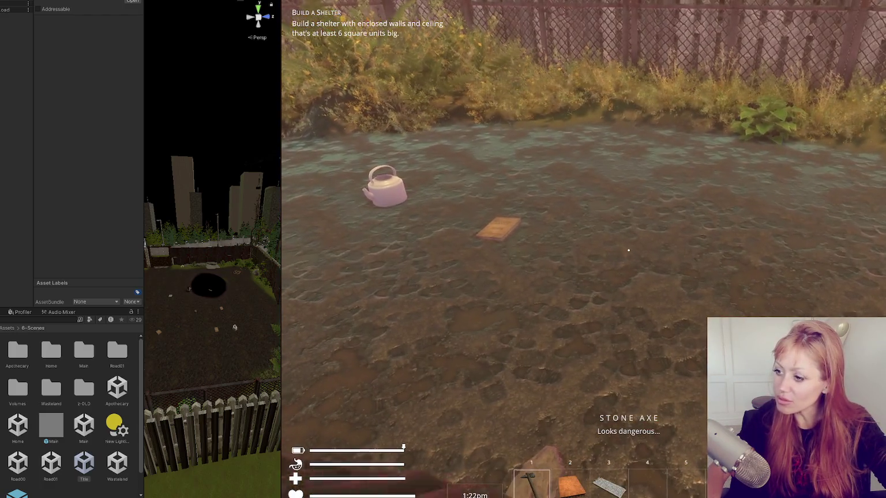
{"action": "key", "text": "Escape"}
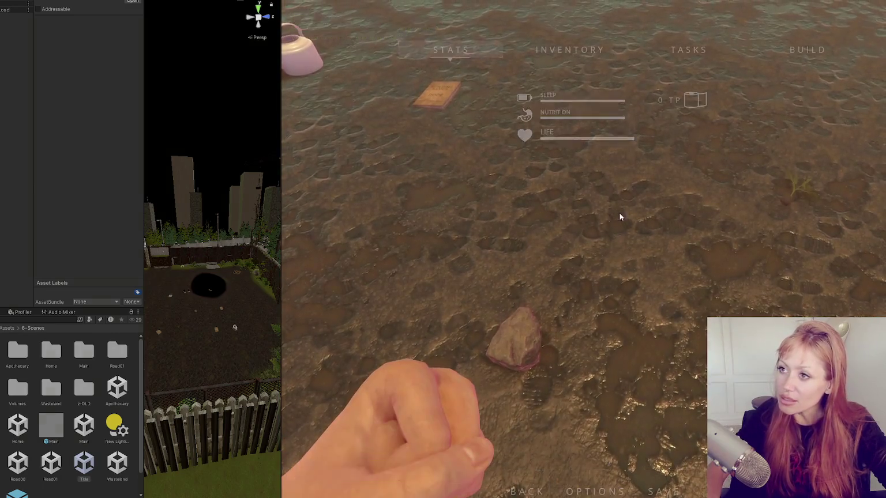
Step: Widen the Scene view, resume play and swing the hand twice to test the attack
{"action": "left_click", "coordinate": [187, 298]}
{"action": "scroll", "coordinate": [187, 299], "scroll_direction": "up", "scroll_amount": 5}
{"action": "scroll", "coordinate": [257, 312], "scroll_direction": "down", "scroll_amount": 3}
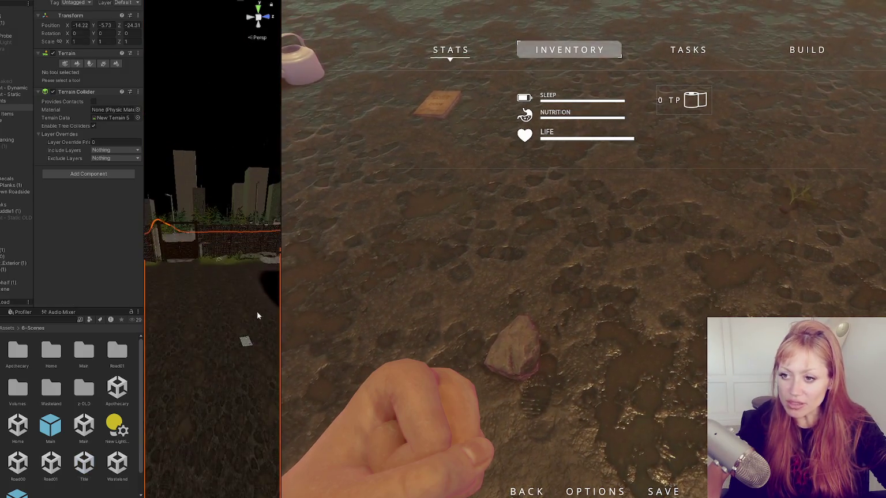
{"action": "mouse_move", "coordinate": [283, 297]}
{"action": "left_mouse_down"}
{"action": "mouse_move", "coordinate": [475, 311]}
{"action": "mouse_move", "coordinate": [346, 327]}
{"action": "left_mouse_up"}
{"action": "scroll", "coordinate": [356, 320], "scroll_direction": "up", "scroll_amount": 10}
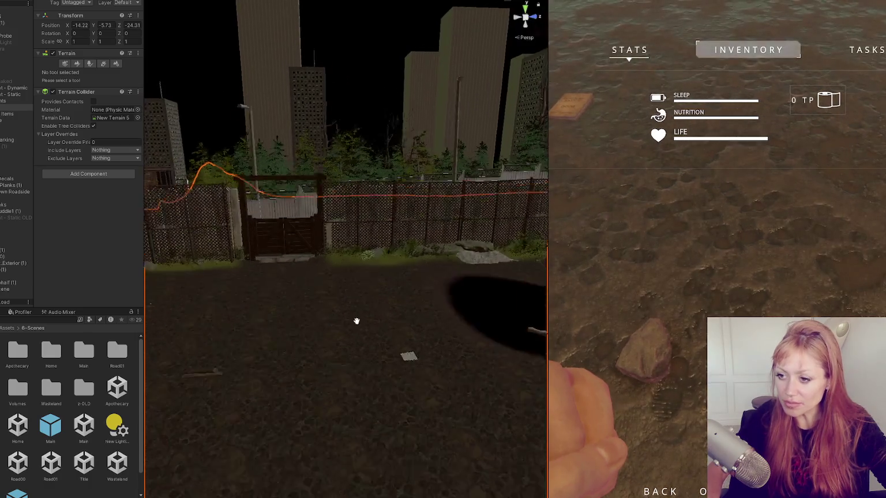
{"action": "scroll", "coordinate": [460, 249], "scroll_direction": "down", "scroll_amount": 10}
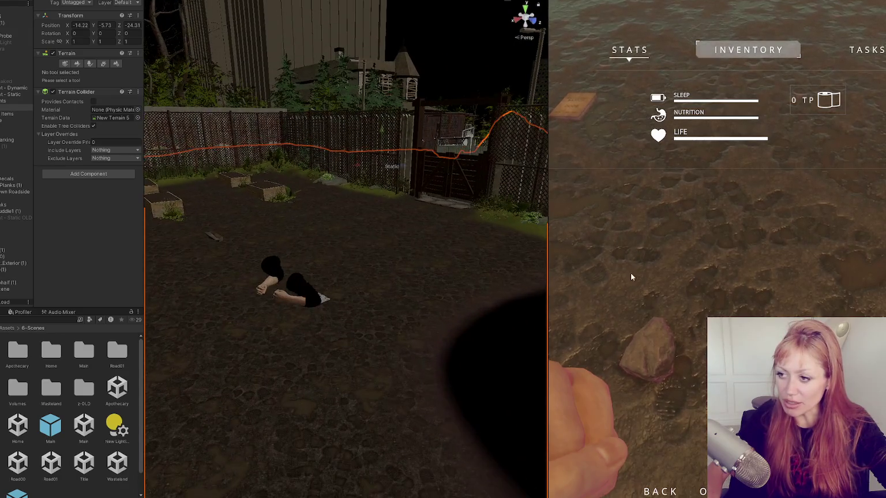
{"action": "left_click", "coordinate": [718, 270]}
{"action": "left_click", "coordinate": [762, 251]}
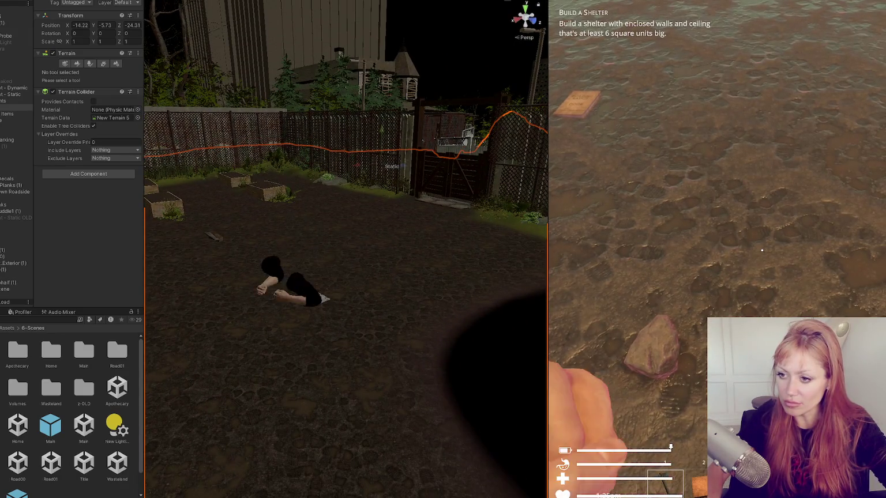
{"action": "left_click", "coordinate": [762, 251]}
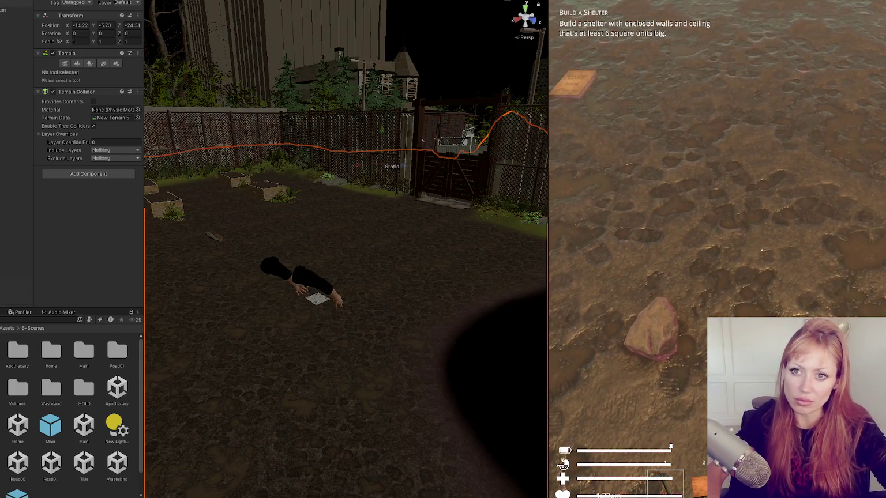
Step: Frame the player character and expand HoldingItem in a widened Hierarchy
{"action": "left_click", "coordinate": [14, 194]}
{"action": "key", "text": "f"}
{"action": "left_click_drag", "start_coordinate": [35, 122], "coordinate": [102, 126]}
{"action": "left_click", "coordinate": [32, 194]}
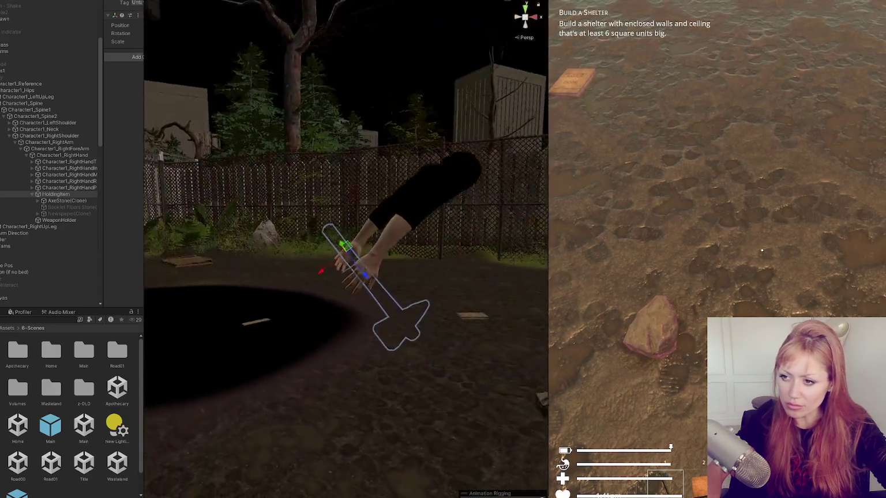
Step: Inspect AxeStone(Clone) and nudge HoldingItem slightly up along the Move gizmo's Y arrow
{"action": "left_click", "coordinate": [81, 200]}
{"action": "left_click_drag", "start_coordinate": [457, 230], "coordinate": [470, 234]}
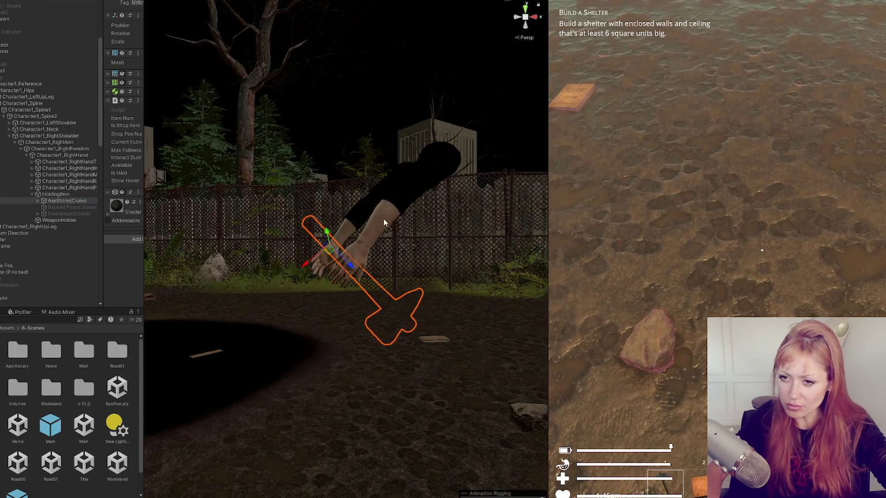
{"action": "left_click", "coordinate": [344, 269]}
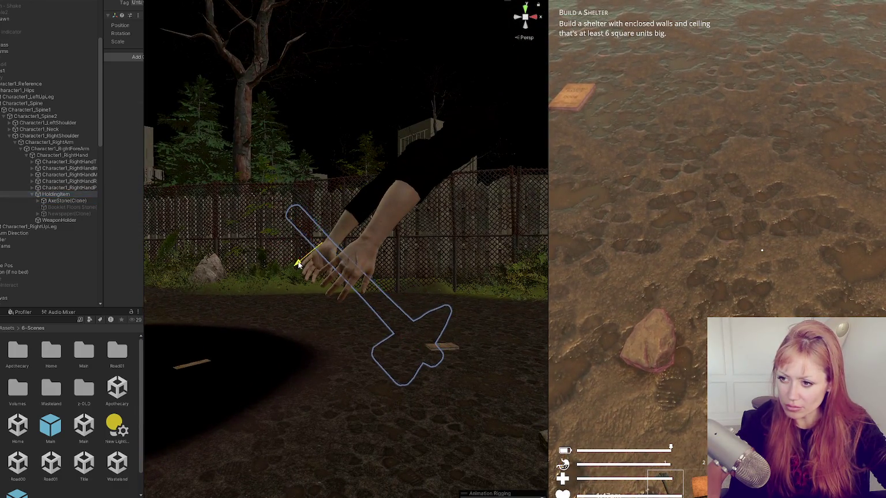
{"action": "mouse_move", "coordinate": [318, 237]}
{"action": "left_mouse_down"}
{"action": "mouse_move", "coordinate": [303, 184]}
{"action": "mouse_move", "coordinate": [321, 239]}
{"action": "mouse_move", "coordinate": [313, 216]}
{"action": "left_mouse_up"}
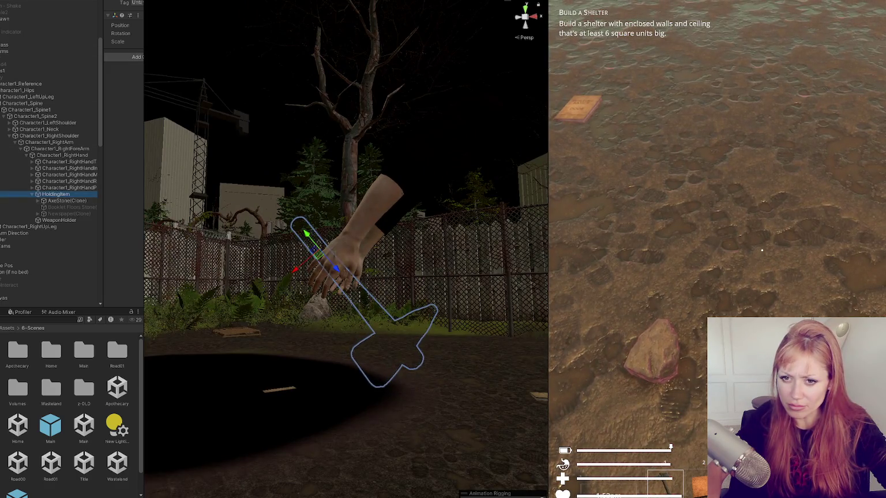
{"action": "mouse_move", "coordinate": [263, 238]}
{"action": "left_mouse_down"}
{"action": "mouse_move", "coordinate": [269, 247]}
{"action": "mouse_move", "coordinate": [277, 240]}
{"action": "mouse_move", "coordinate": [378, 271]}
{"action": "mouse_move", "coordinate": [147, 231]}
{"action": "mouse_move", "coordinate": [369, 254]}
{"action": "mouse_move", "coordinate": [335, 261]}
{"action": "left_mouse_up"}
{"action": "key", "text": "e"}
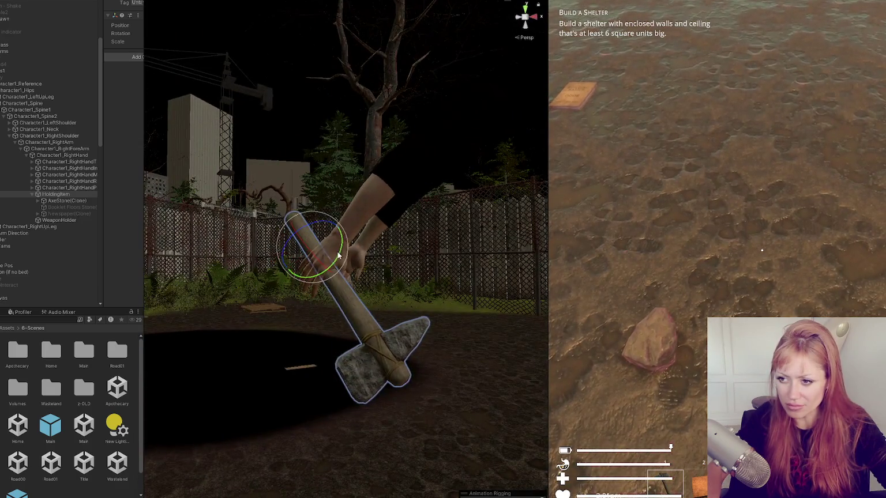
{"action": "key", "text": "w"}
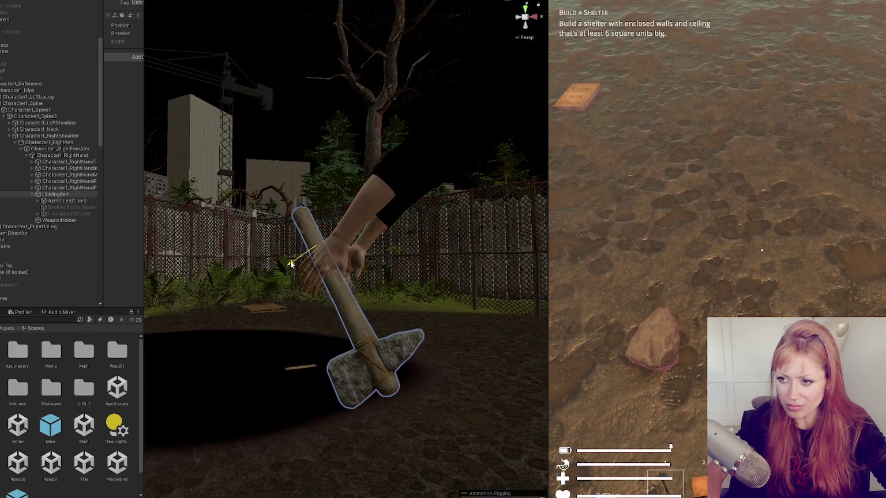
{"action": "mouse_move", "coordinate": [306, 264]}
{"action": "left_mouse_down"}
{"action": "mouse_move", "coordinate": [283, 289]}
{"action": "mouse_move", "coordinate": [218, 223]}
{"action": "left_mouse_up"}
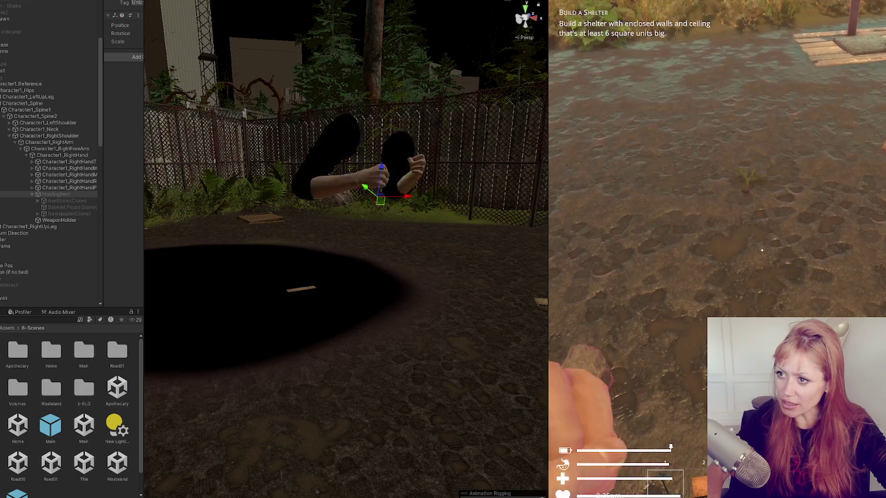
Step: Pick up the rock with E, drop it with G, and open the Stats menu with Tab
{"action": "key", "text": "e"}
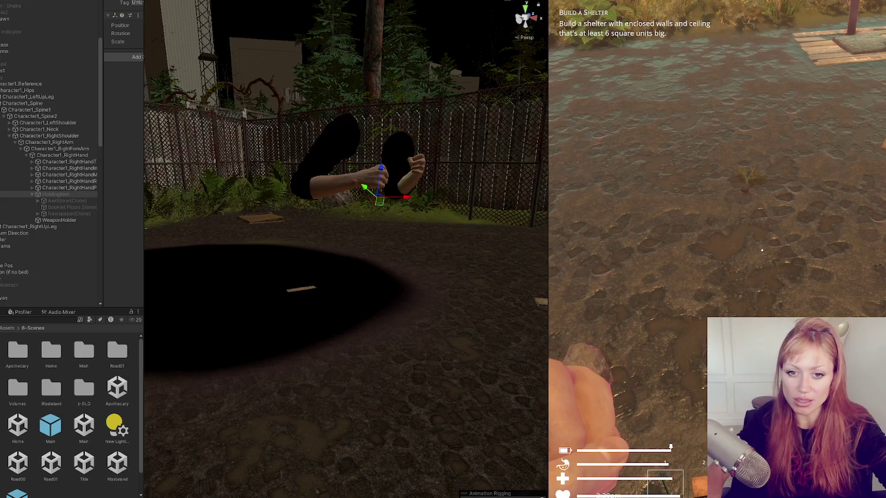
{"action": "key", "text": "g"}
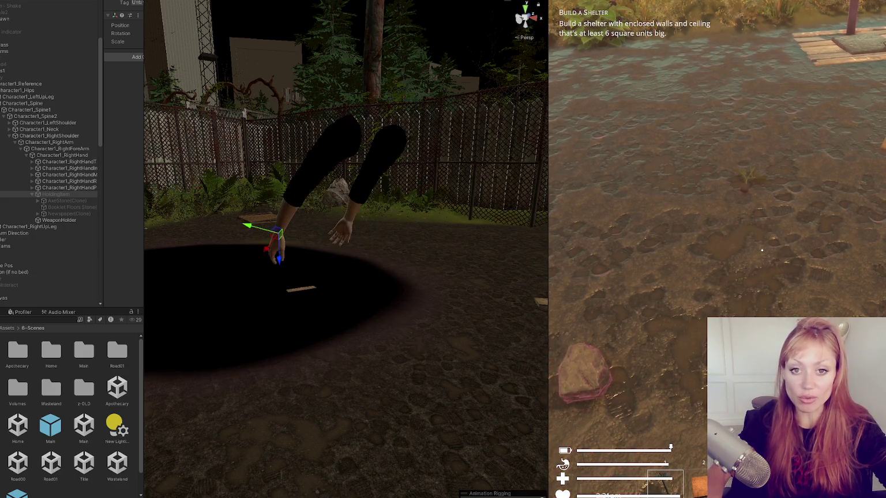
{"action": "key", "text": "Tab"}
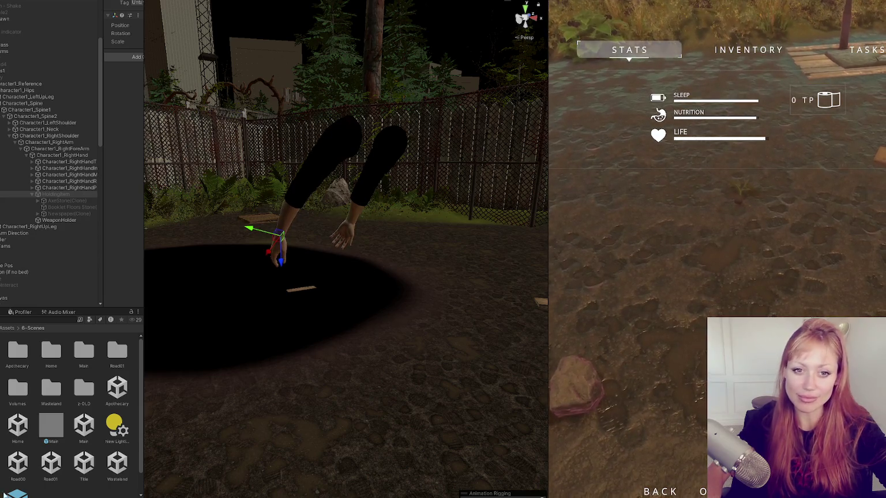
{"action": "key", "text": "alt+Tab"}
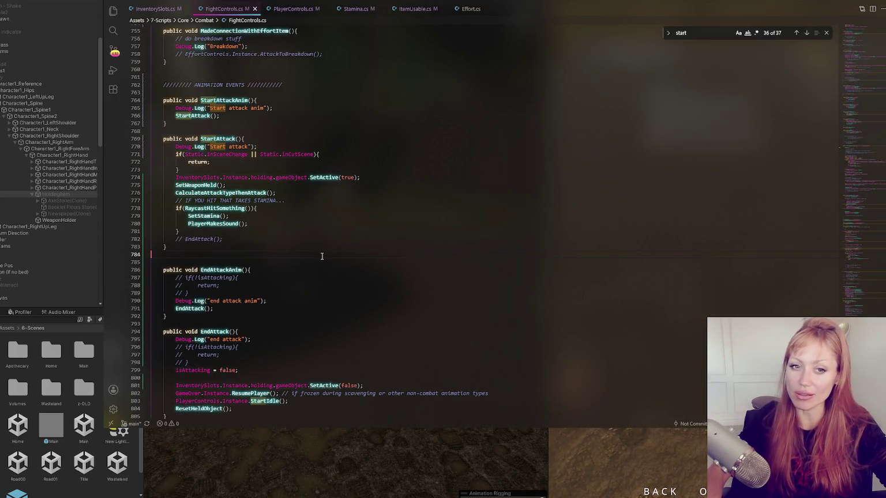
Step: Delete the SetActive(true) line 774 that activates the held item
{"action": "left_click", "coordinate": [296, 215]}
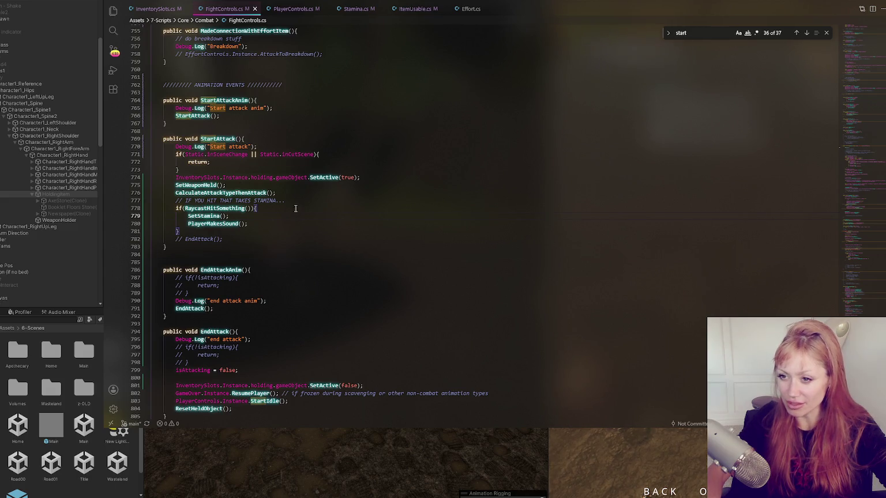
{"action": "double_click", "coordinate": [318, 178]}
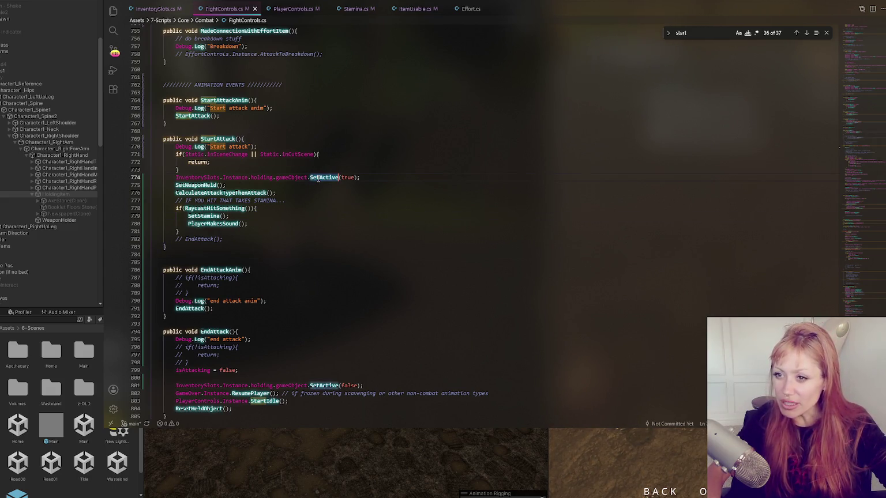
{"action": "left_click_drag", "start_coordinate": [381, 175], "coordinate": [387, 171]}
{"action": "key", "text": "BackSpace"}
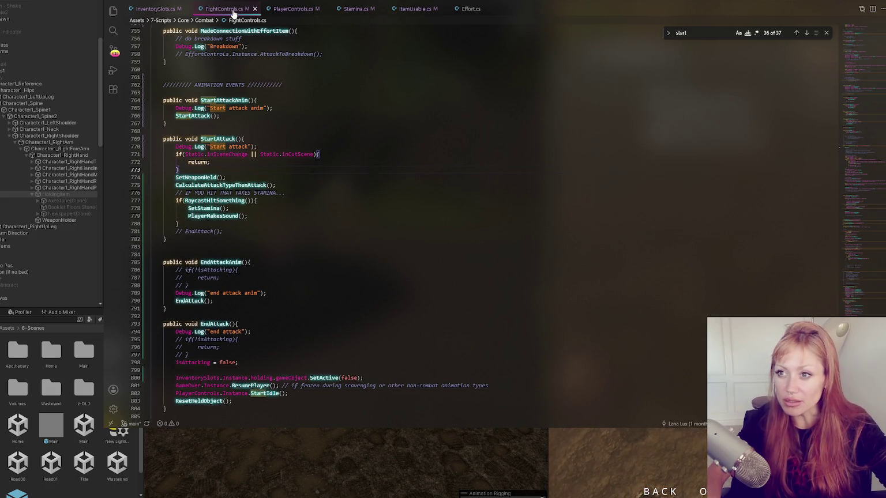
Step: Scroll up from StartAttackAnim to the PlayAttackAnimation method and select its name
{"action": "double_click", "coordinate": [223, 100]}
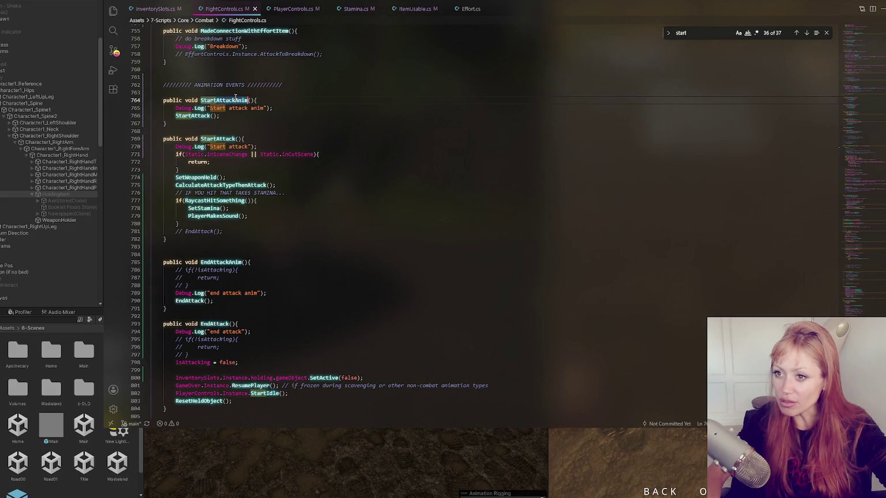
{"action": "scroll", "coordinate": [338, 157], "scroll_direction": "up", "scroll_amount": 5}
{"action": "scroll", "coordinate": [340, 156], "scroll_direction": "up", "scroll_amount": 15}
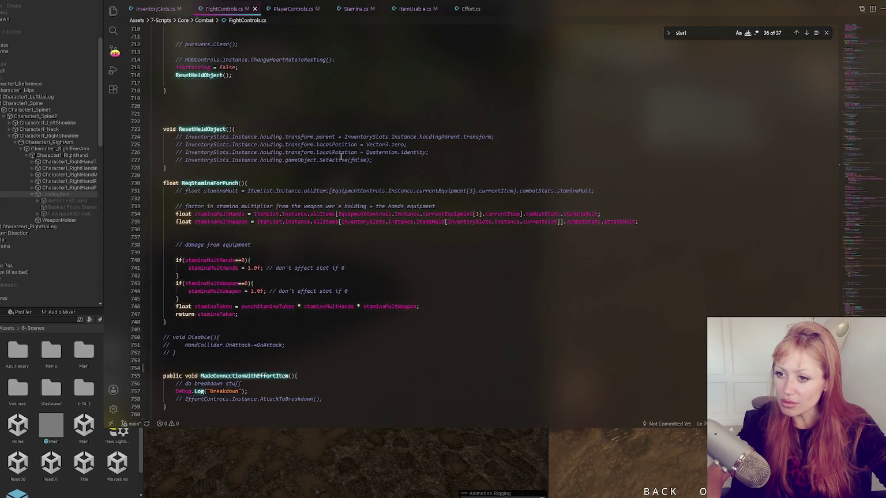
{"action": "scroll", "coordinate": [327, 158], "scroll_direction": "up", "scroll_amount": 20}
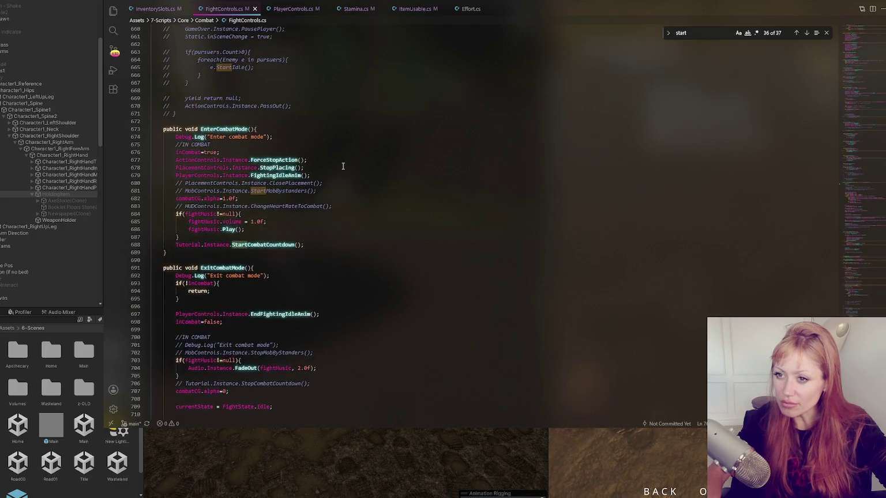
{"action": "scroll", "coordinate": [351, 171], "scroll_direction": "up", "scroll_amount": 6}
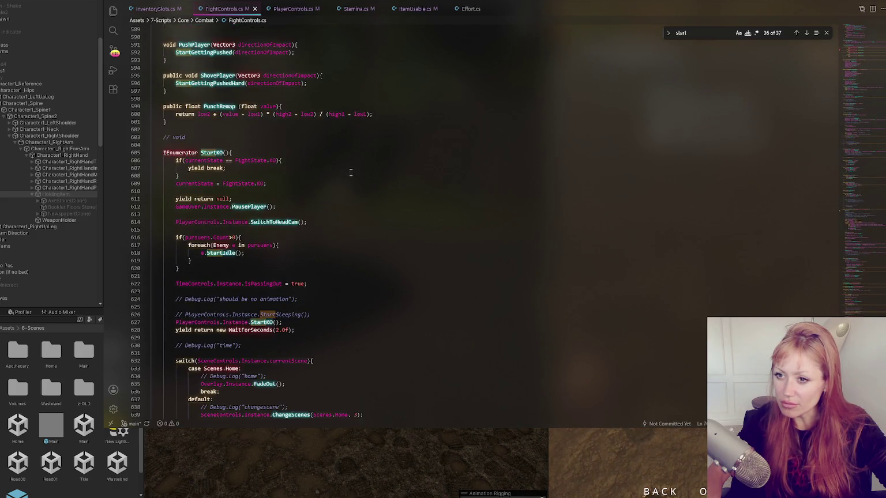
{"action": "scroll", "coordinate": [351, 172], "scroll_direction": "up", "scroll_amount": 19}
{"action": "scroll", "coordinate": [351, 174], "scroll_direction": "up", "scroll_amount": 12}
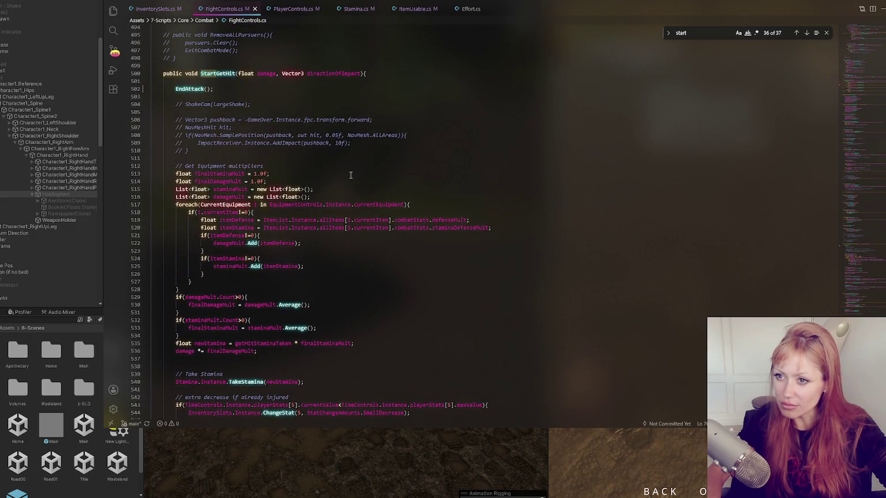
{"action": "scroll", "coordinate": [351, 175], "scroll_direction": "up", "scroll_amount": 10}
{"action": "scroll", "coordinate": [350, 175], "scroll_direction": "up", "scroll_amount": 11}
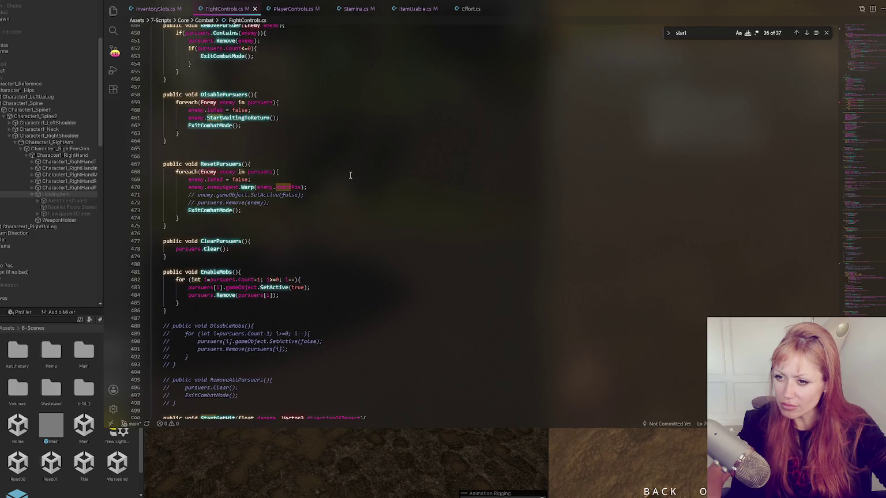
{"action": "scroll", "coordinate": [350, 174], "scroll_direction": "up", "scroll_amount": 5}
{"action": "scroll", "coordinate": [350, 174], "scroll_direction": "up", "scroll_amount": 4}
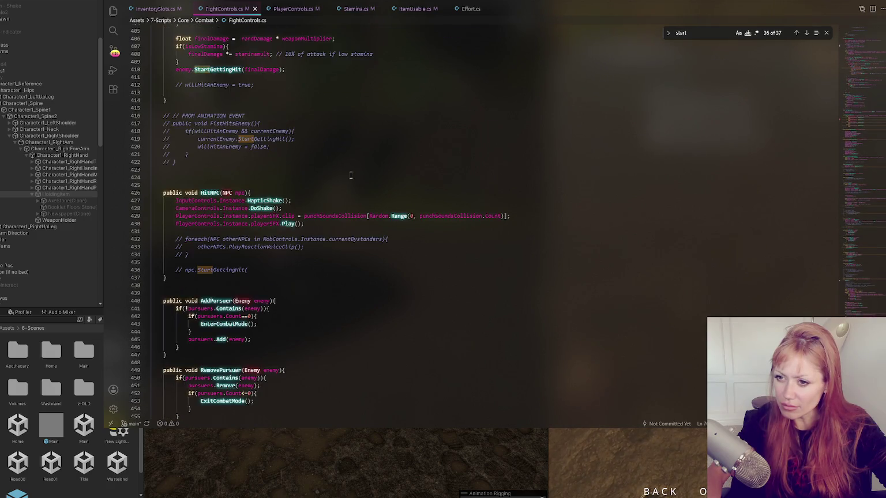
{"action": "scroll", "coordinate": [350, 174], "scroll_direction": "up", "scroll_amount": 10}
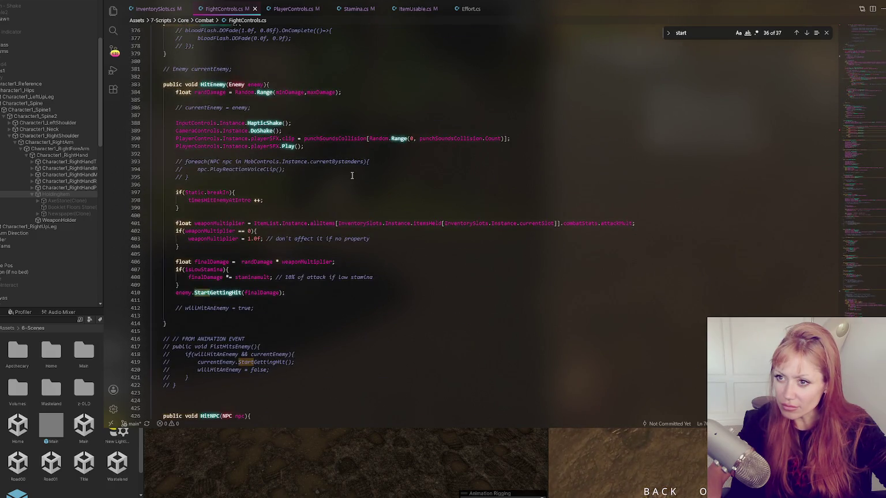
{"action": "scroll", "coordinate": [351, 175], "scroll_direction": "up", "scroll_amount": 5}
{"action": "scroll", "coordinate": [352, 176], "scroll_direction": "up", "scroll_amount": 4}
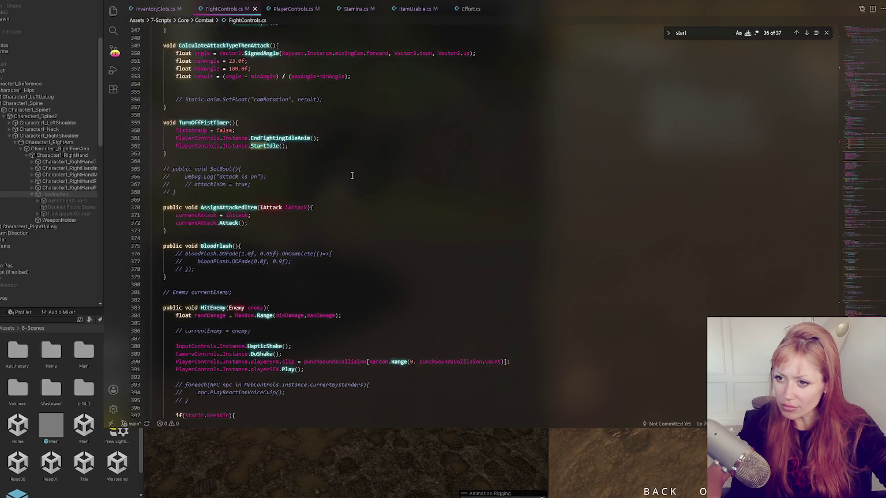
{"action": "scroll", "coordinate": [352, 175], "scroll_direction": "up", "scroll_amount": 10}
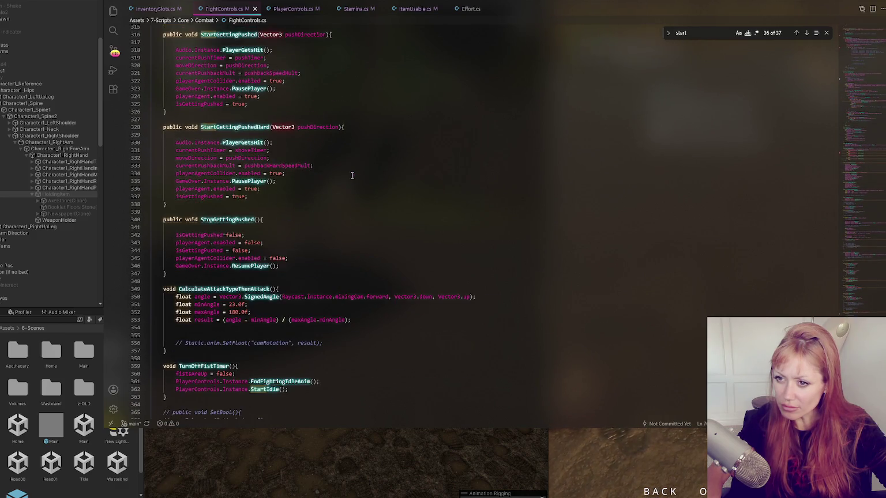
{"action": "scroll", "coordinate": [352, 175], "scroll_direction": "up", "scroll_amount": 9}
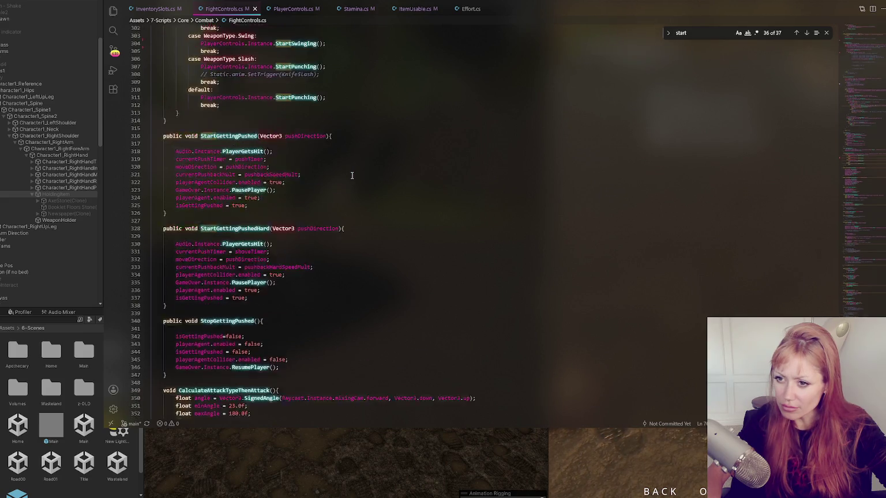
{"action": "scroll", "coordinate": [351, 176], "scroll_direction": "up", "scroll_amount": 5}
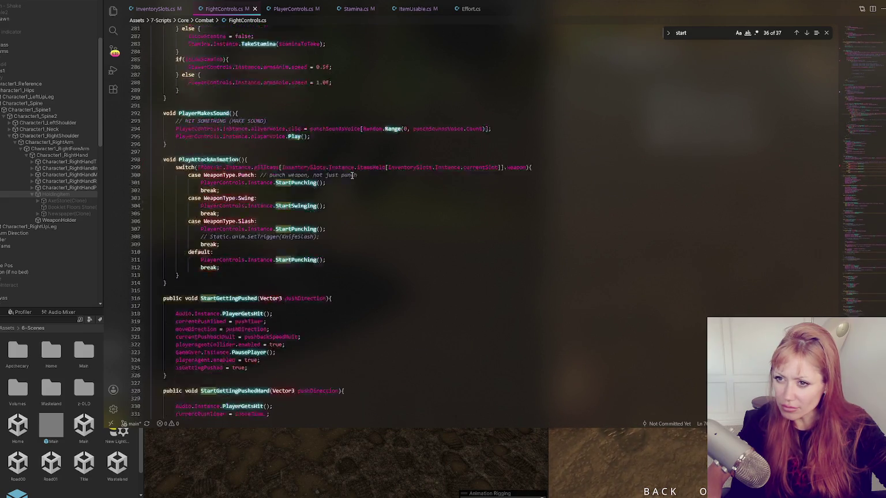
{"action": "double_click", "coordinate": [218, 241]}
{"action": "key", "text": "ctrl+c"}
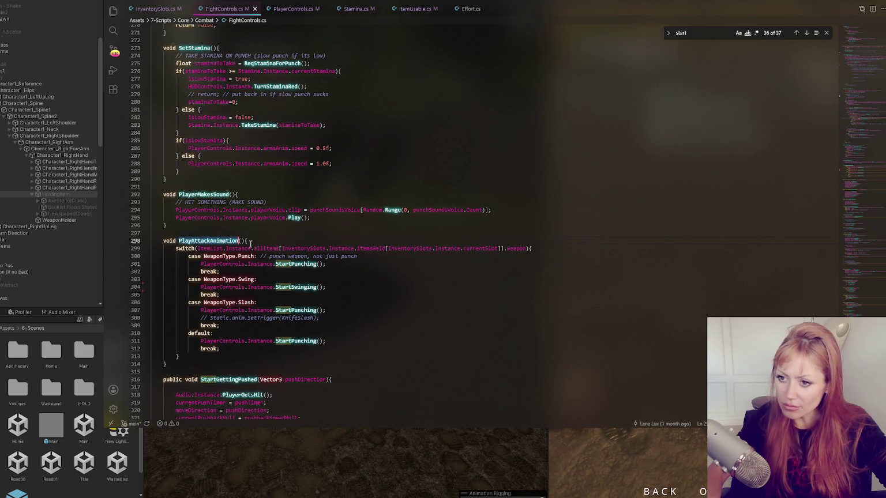
Step: Find the other PlayAttackAnimation call, undoing an accidental paste above it
{"action": "key", "text": "ctrl+f"}
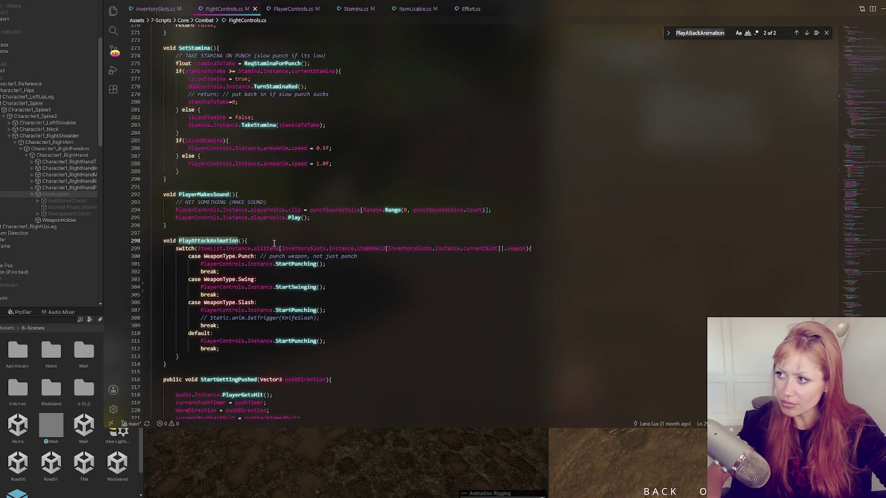
{"action": "left_click", "coordinate": [795, 33]}
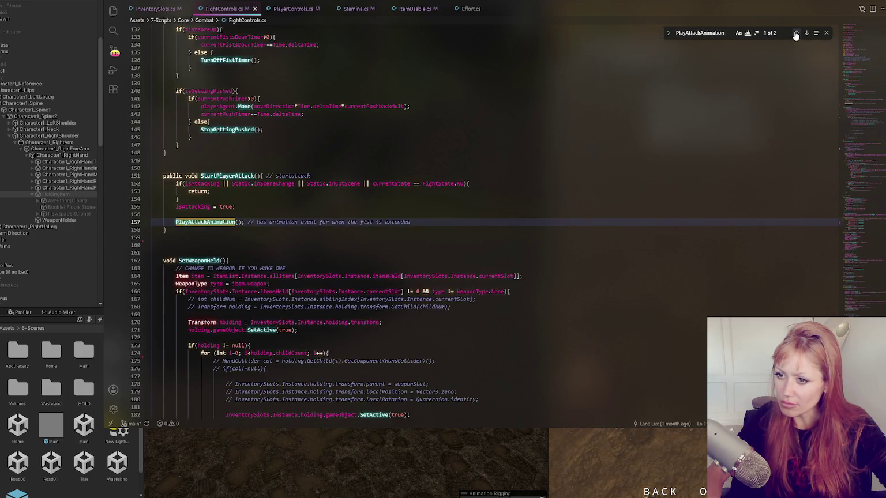
{"action": "left_click", "coordinate": [399, 207]}
{"action": "key", "text": "Return"}
{"action": "key", "text": "ctrl+v"}
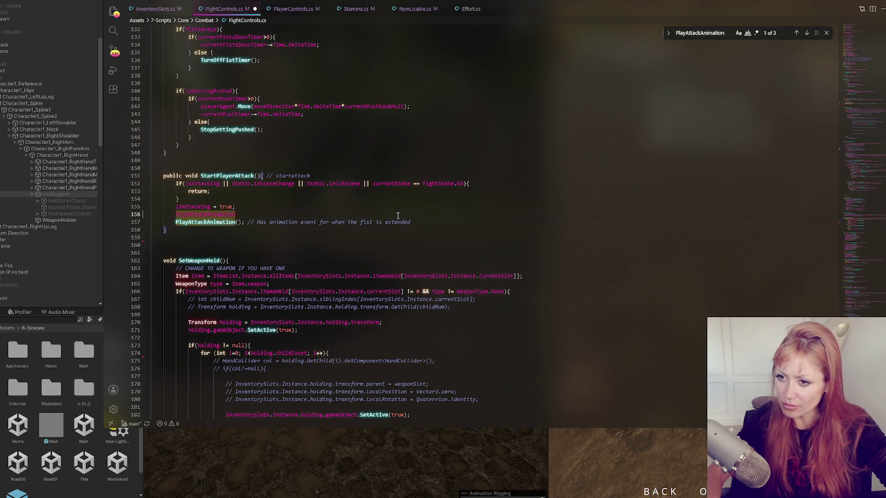
{"action": "key", "text": "ctrl+z"}
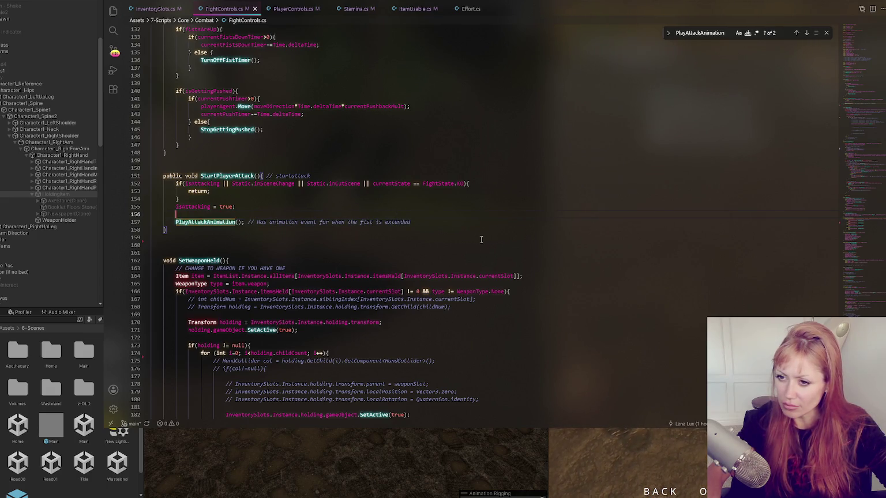
{"action": "key", "text": "ctrl+z"}
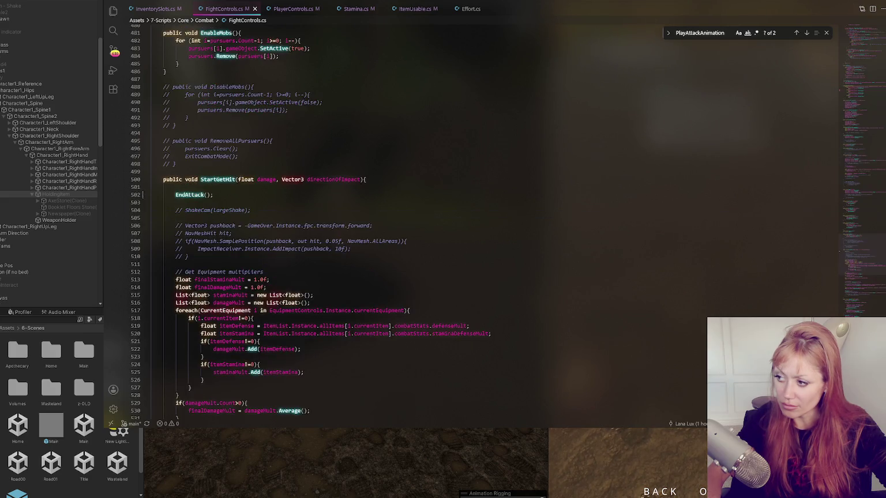
Step: Select the whole line that hides the held item
{"action": "scroll", "coordinate": [403, 225], "scroll_direction": "down", "scroll_amount": 15}
{"action": "scroll", "coordinate": [345, 314], "scroll_direction": "down", "scroll_amount": 10}
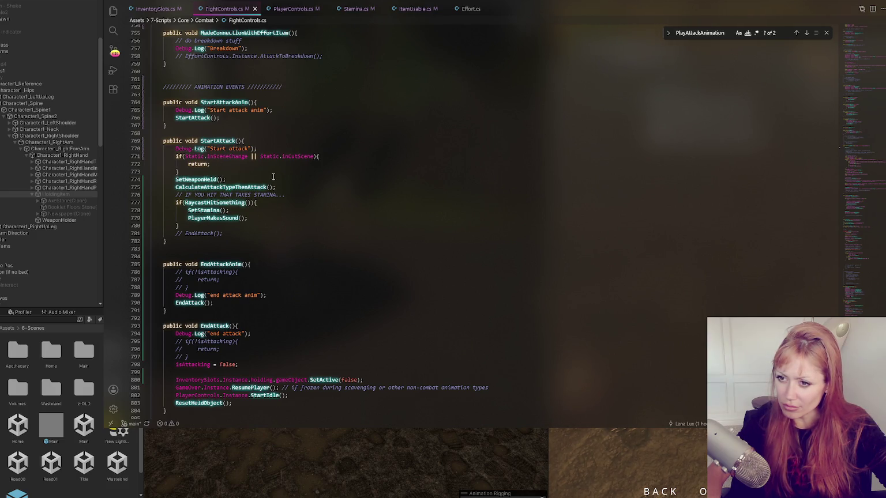
{"action": "left_click", "coordinate": [388, 379]}
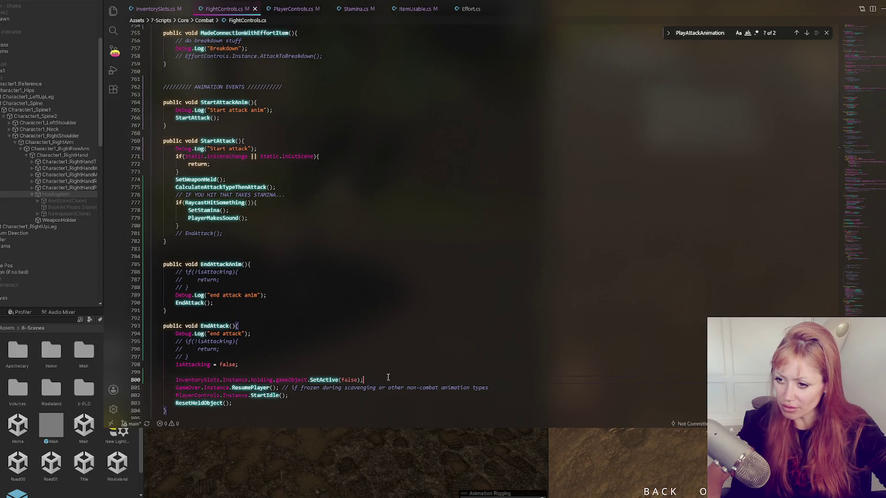
{"action": "triple_click", "coordinate": [388, 378]}
{"action": "key", "text": "ctrl+c"}
Step: Navigate back up to the StartPlayerAttack method
{"action": "left_click", "coordinate": [878, 142]}
{"action": "left_click", "coordinate": [865, 91]}
{"action": "scroll", "coordinate": [549, 182], "scroll_direction": "down", "scroll_amount": 10}
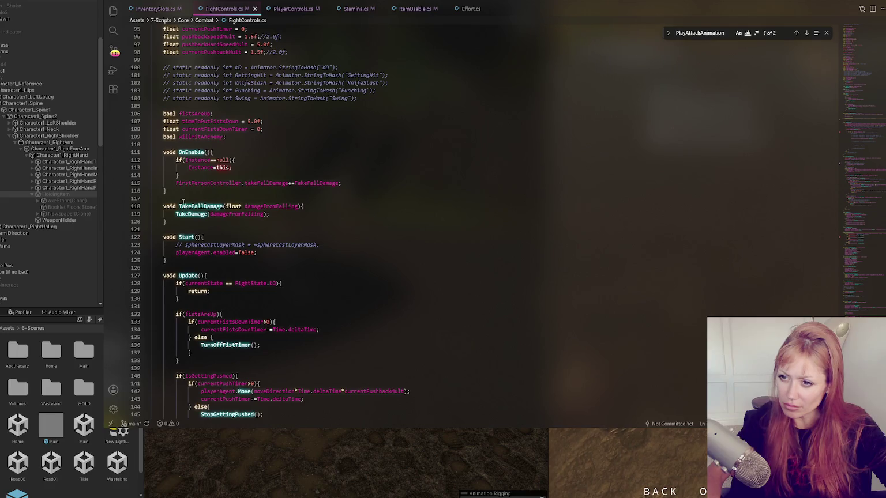
{"action": "scroll", "coordinate": [182, 202], "scroll_direction": "down", "scroll_amount": 5}
{"action": "scroll", "coordinate": [276, 101], "scroll_direction": "down", "scroll_amount": 5}
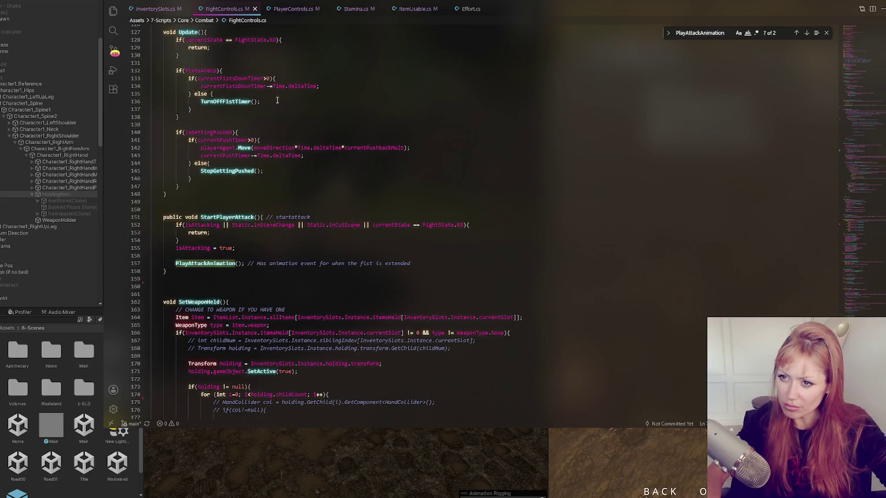
{"action": "left_click", "coordinate": [220, 172]}
{"action": "scroll", "coordinate": [195, 114], "scroll_direction": "up", "scroll_amount": 1}
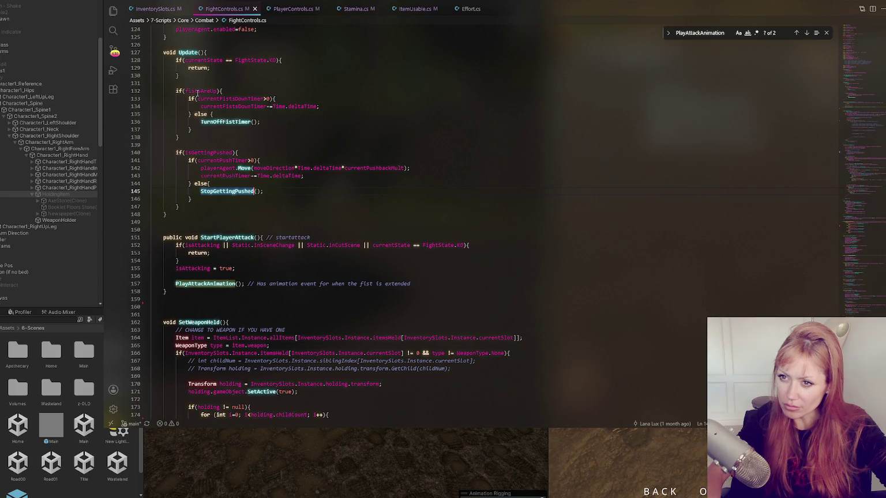
{"action": "left_click", "coordinate": [242, 106]}
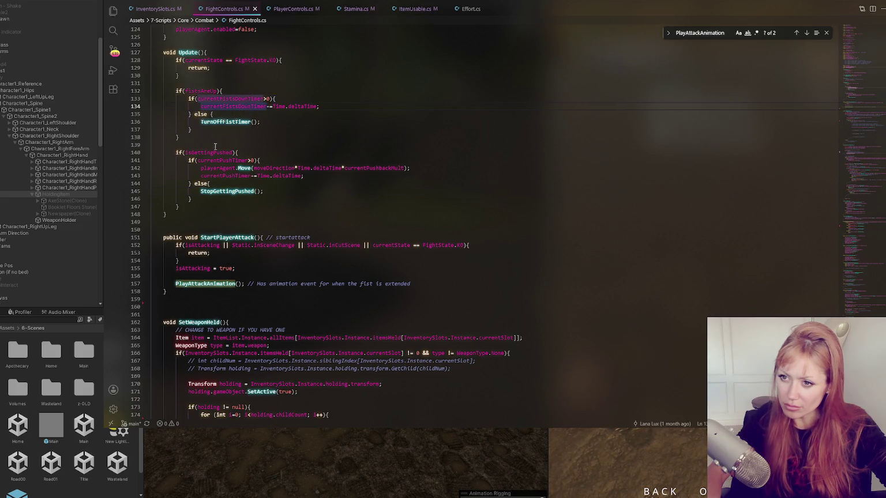
{"action": "scroll", "coordinate": [231, 161], "scroll_direction": "down", "scroll_amount": 3}
Step: Paste the holding SetActive line above the PlayAttackAnimation call and change false to true
{"action": "left_click", "coordinate": [255, 177]}
{"action": "left_click", "coordinate": [253, 218]}
{"action": "key", "text": "ctrl+v"}
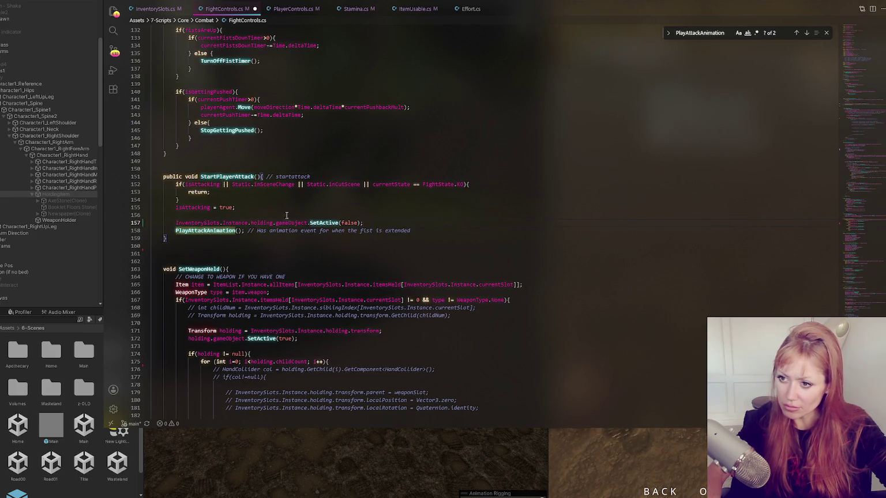
{"action": "double_click", "coordinate": [349, 223]}
{"action": "type", "text": "true"}
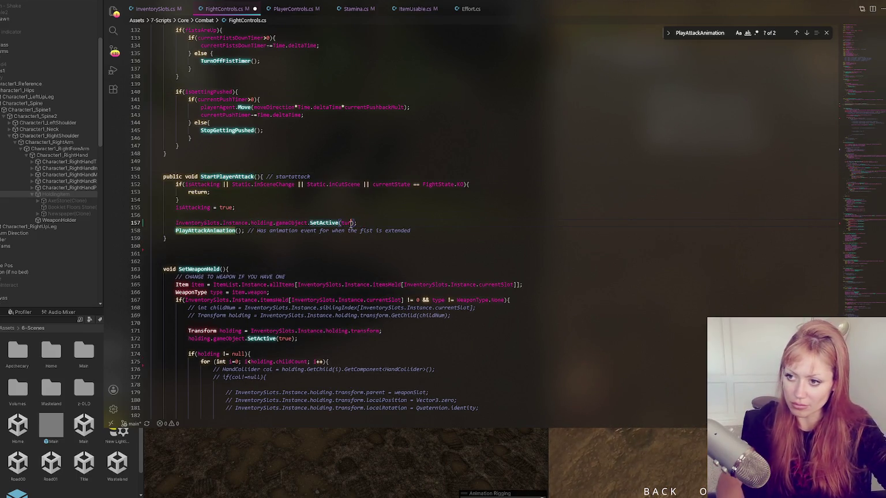
Step: Remove the blank line, add the comment '// set weapon while swinging', and save FightControls.cs
{"action": "left_click", "coordinate": [326, 210]}
{"action": "key", "text": "BackSpace"}
{"action": "left_click", "coordinate": [381, 214]}
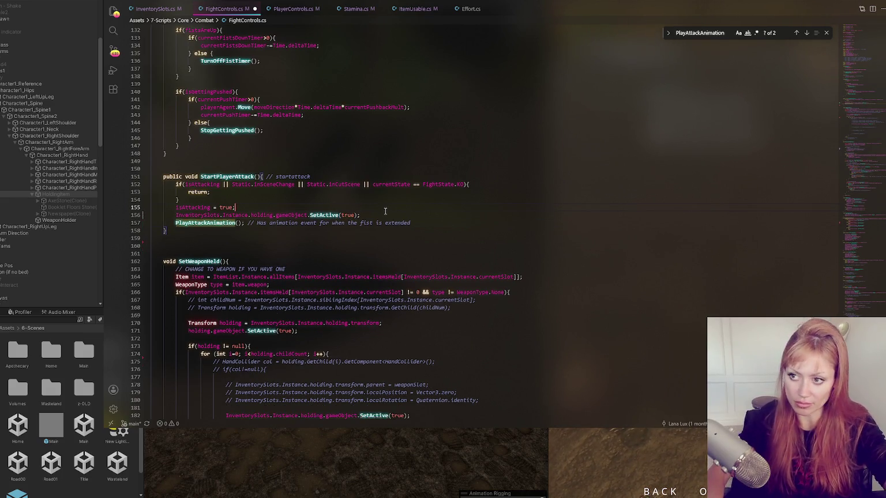
{"action": "type", "text": " // set we"}
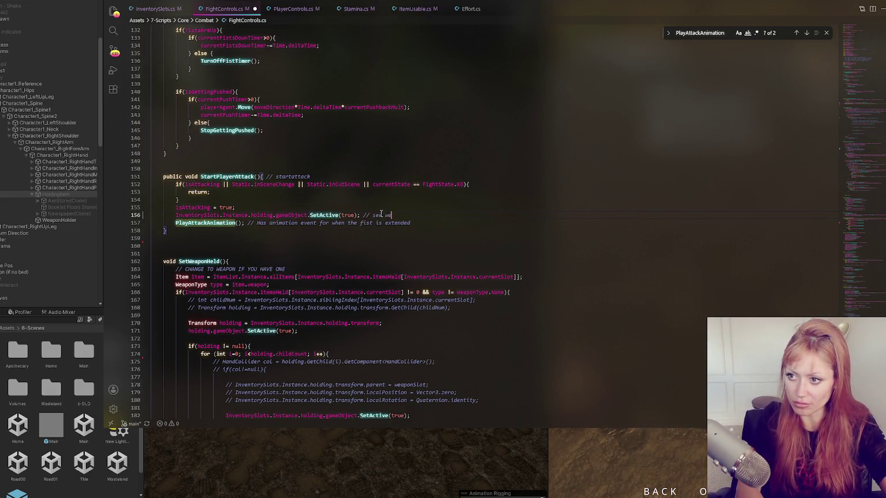
{"action": "type", "text": "apon while swinging"}
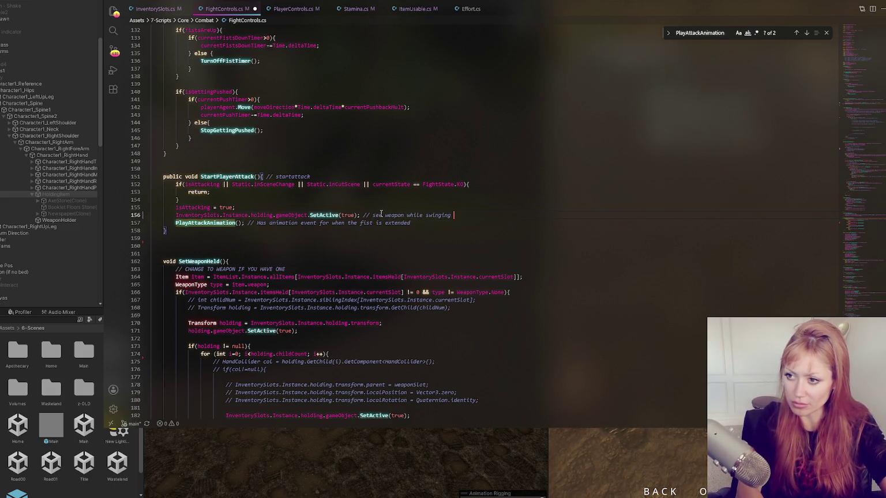
{"action": "key", "text": "ctrl+s"}
{"action": "key", "text": "alt+Tab"}
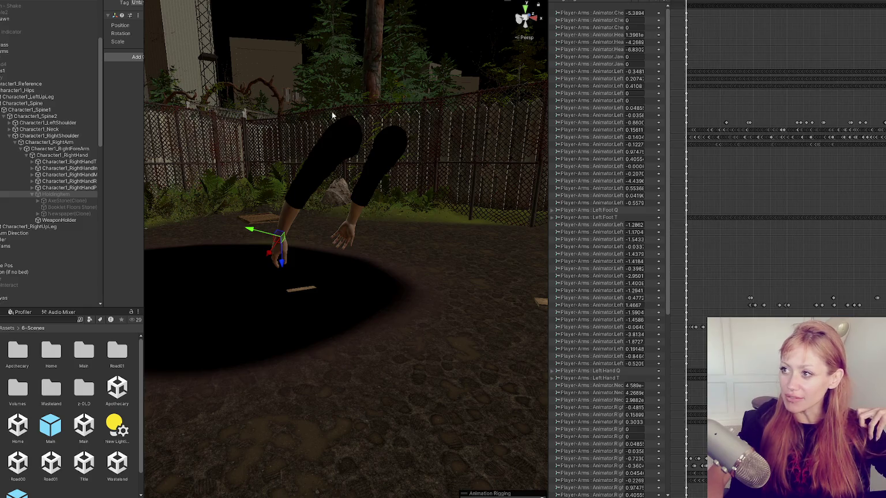
Step: Exit Play mode with Ctrl+P once the scripts finish recompiling
{"action": "key", "text": "ctrl+p"}
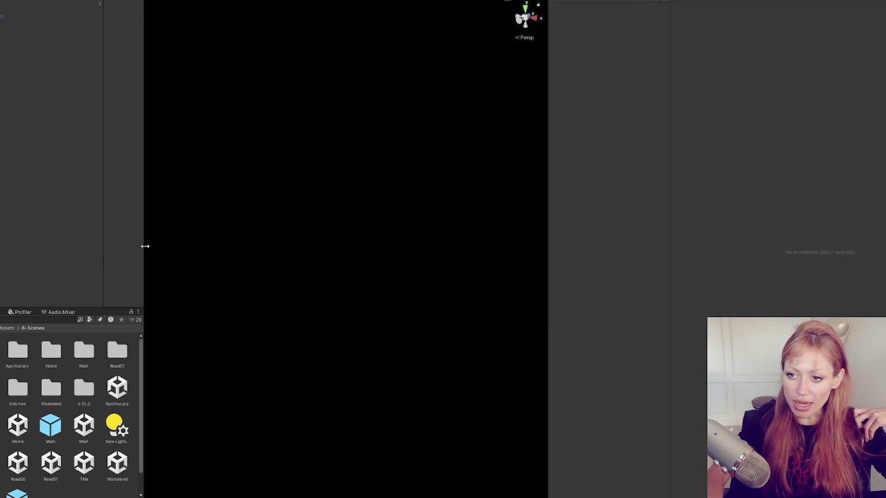
Step: Drag the left-side dividers to resize the Hierarchy and Project panels
{"action": "left_click_drag", "start_coordinate": [144, 248], "coordinate": [182, 249]}
{"action": "left_click_drag", "start_coordinate": [133, 236], "coordinate": [32, 222]}
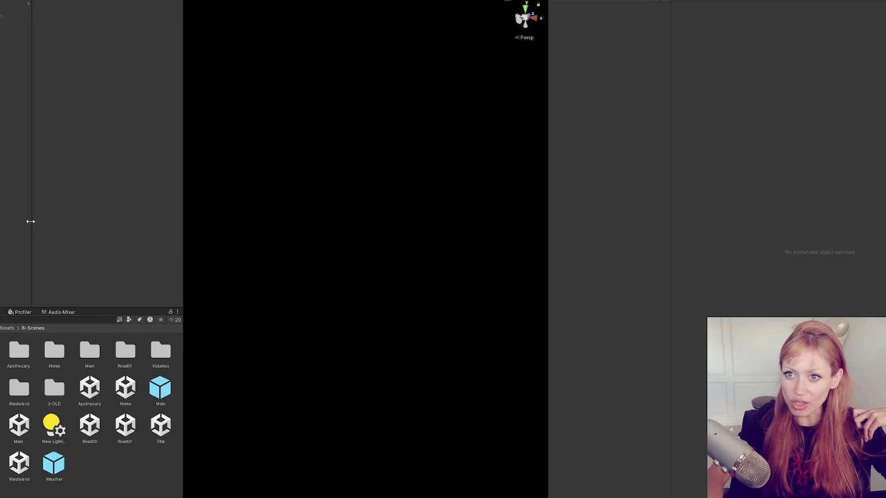
{"action": "mouse_move", "coordinate": [183, 156]}
{"action": "left_mouse_down"}
{"action": "mouse_move", "coordinate": [79, 157]}
{"action": "mouse_move", "coordinate": [99, 159]}
{"action": "left_mouse_up"}
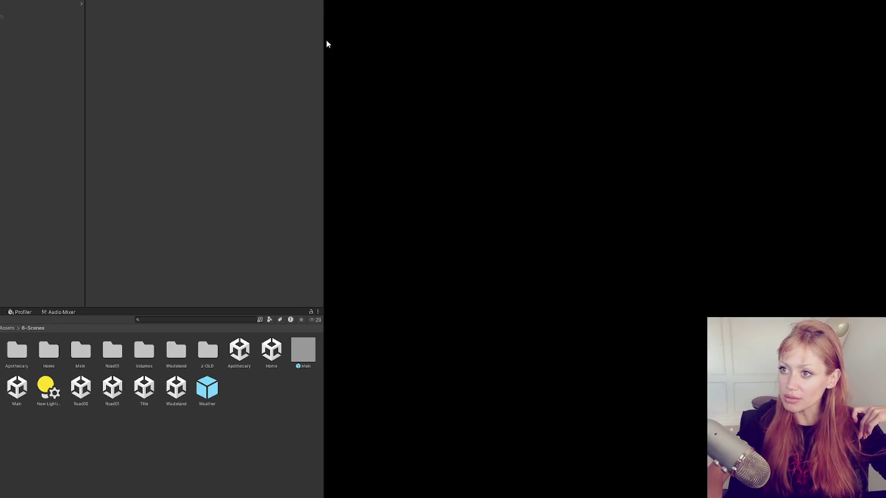
{"action": "left_click_drag", "start_coordinate": [325, 40], "coordinate": [114, 57]}
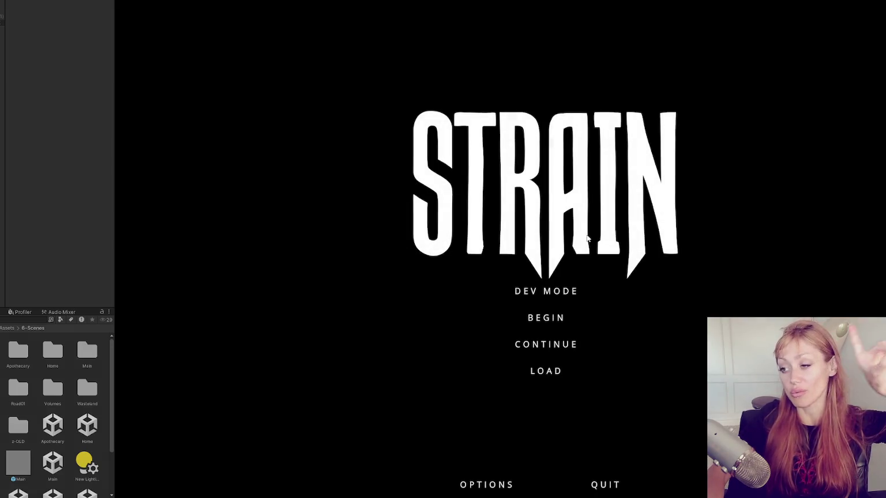
Step: Choose DEV MODE on the STRAIN title menu to load the outdoor level
{"action": "left_click", "coordinate": [533, 292]}
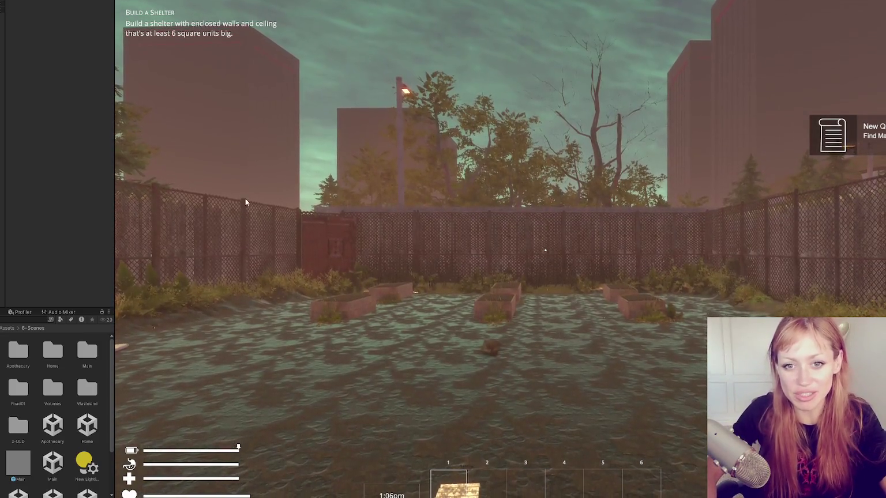
Step: Drop the plank and walk around the yard past the pond to the kettle fence
{"action": "key", "text": "q"}
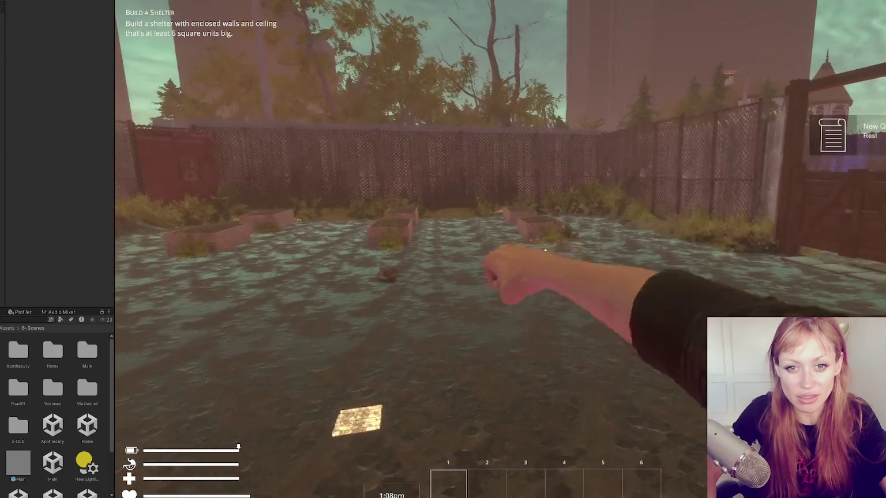
{"action": "key", "text": "s"}
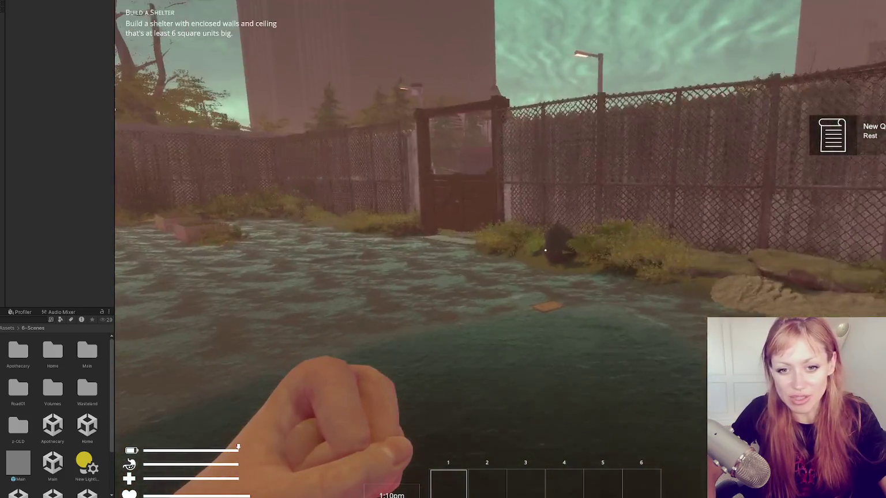
{"action": "key", "text": "w"}
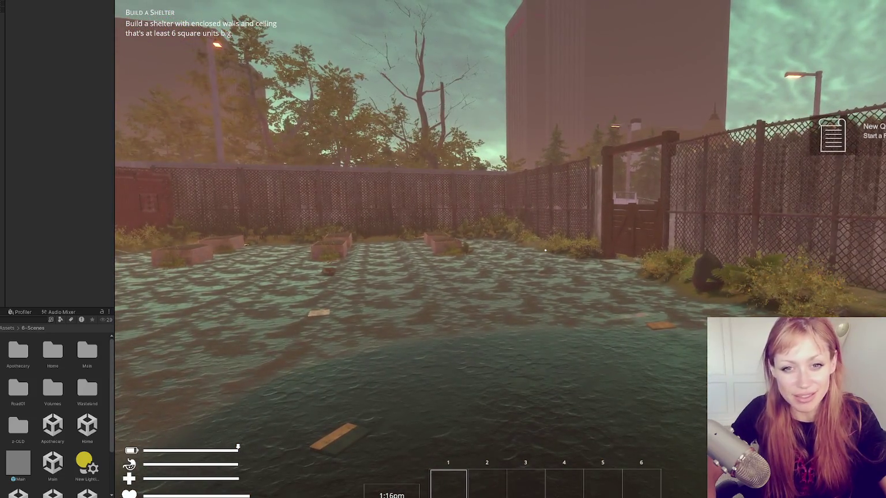
{"action": "key", "text": "w"}
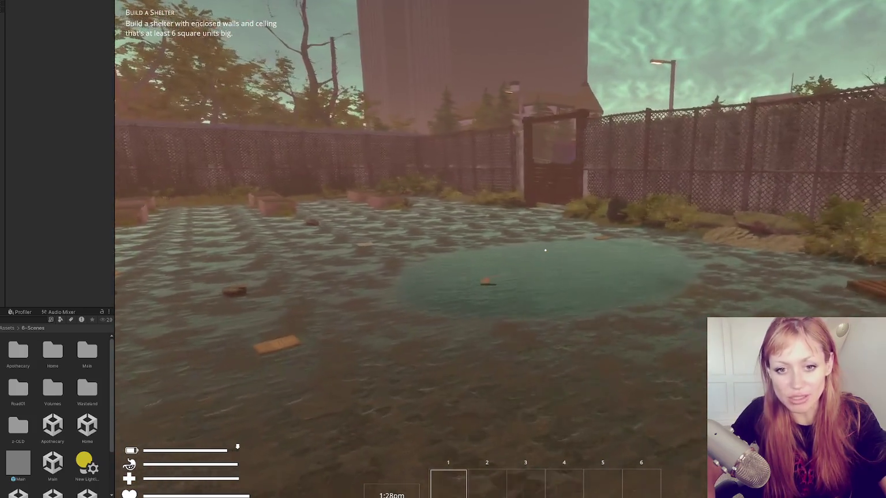
{"action": "key", "text": "w"}
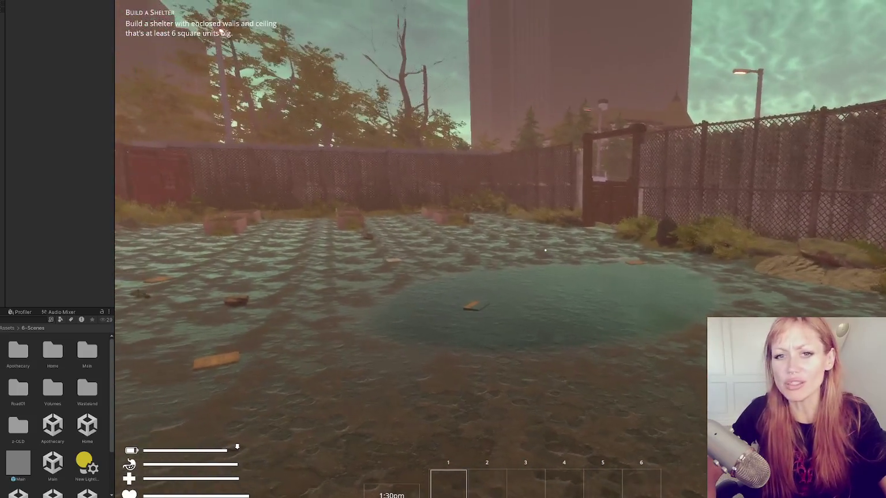
{"action": "key", "text": "w"}
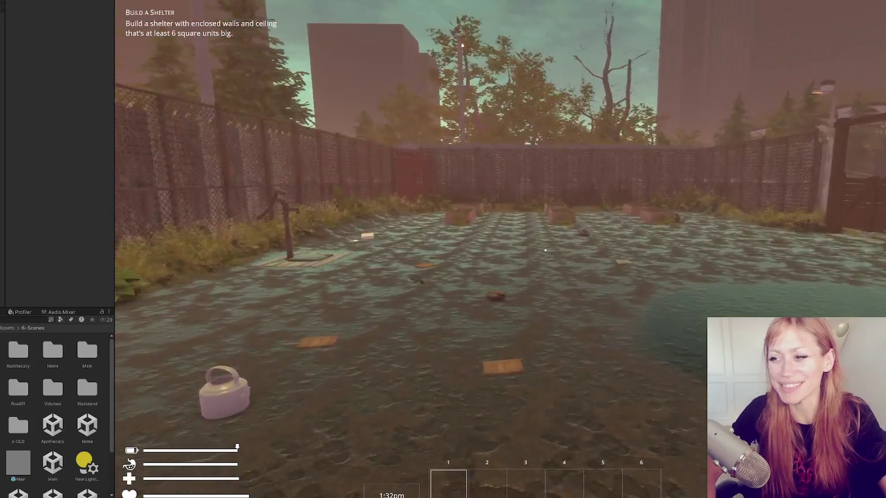
{"action": "key", "text": "w"}
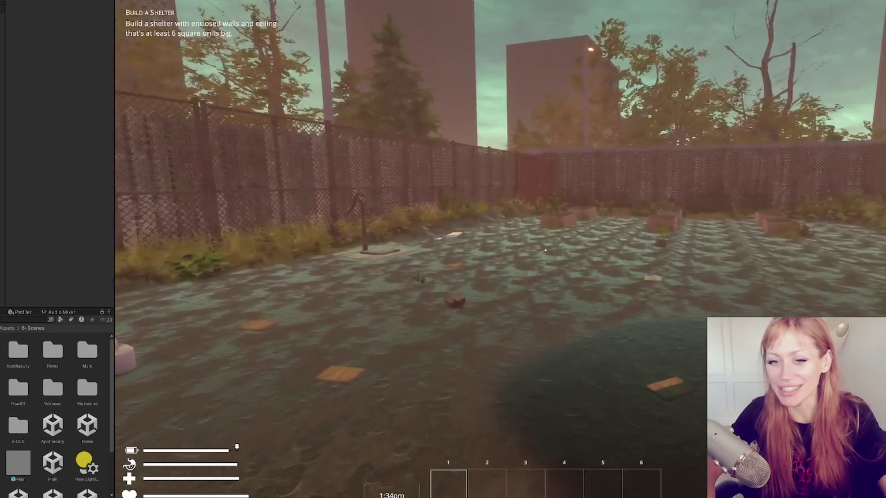
{"action": "key", "text": "w"}
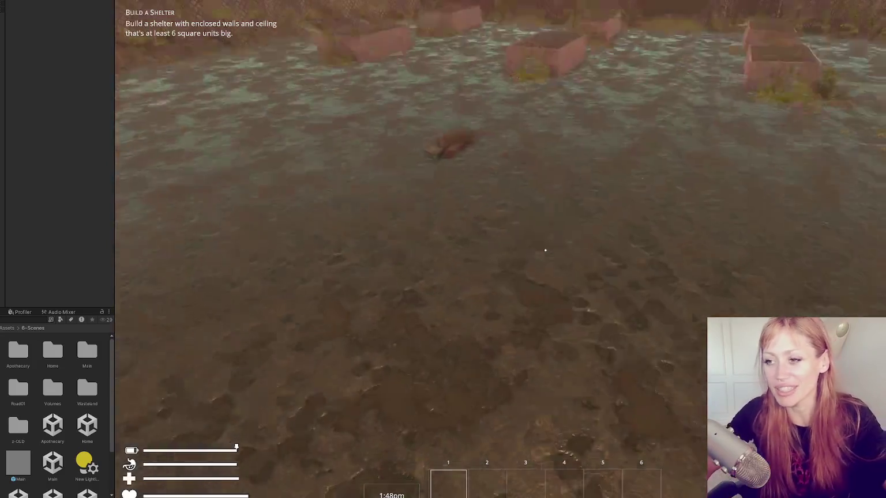
Step: Drag the board out of hotbar slot 5 and turn toward the wooden gate
{"action": "mouse_move", "coordinate": [602, 479]}
{"action": "left_mouse_down"}
{"action": "mouse_move", "coordinate": [594, 430]}
{"action": "mouse_move", "coordinate": [637, 354]}
{"action": "left_mouse_up"}
{"action": "mouse_move", "coordinate": [544, 250]}
{"action": "left_mouse_down"}
{"action": "mouse_move", "coordinate": [673, 250]}
{"action": "mouse_move", "coordinate": [257, 252]}
{"action": "mouse_move", "coordinate": [545, 260]}
{"action": "mouse_move", "coordinate": [545, 285]}
{"action": "mouse_move", "coordinate": [580, 249]}
{"action": "mouse_move", "coordinate": [605, 254]}
{"action": "mouse_move", "coordinate": [559, 279]}
{"action": "mouse_move", "coordinate": [569, 250]}
{"action": "mouse_move", "coordinate": [461, 251]}
{"action": "mouse_move", "coordinate": [545, 251]}
{"action": "mouse_move", "coordinate": [528, 237]}
{"action": "left_mouse_up"}
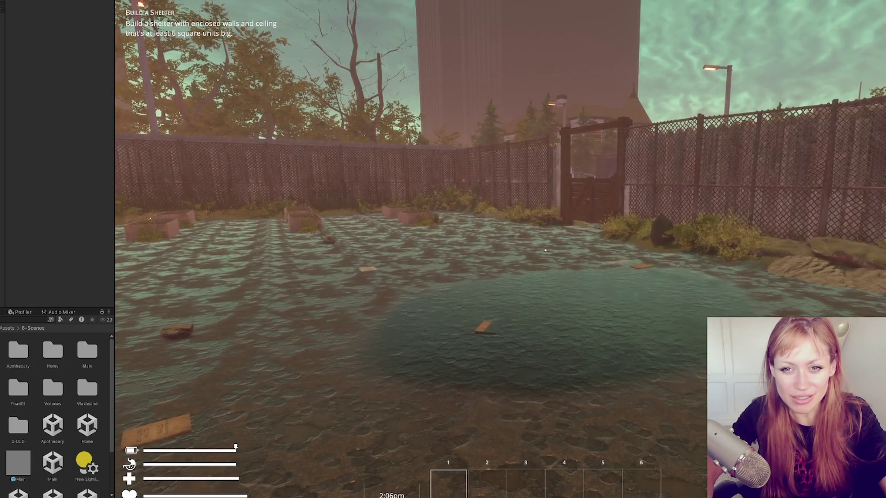
{"action": "key", "text": "w"}
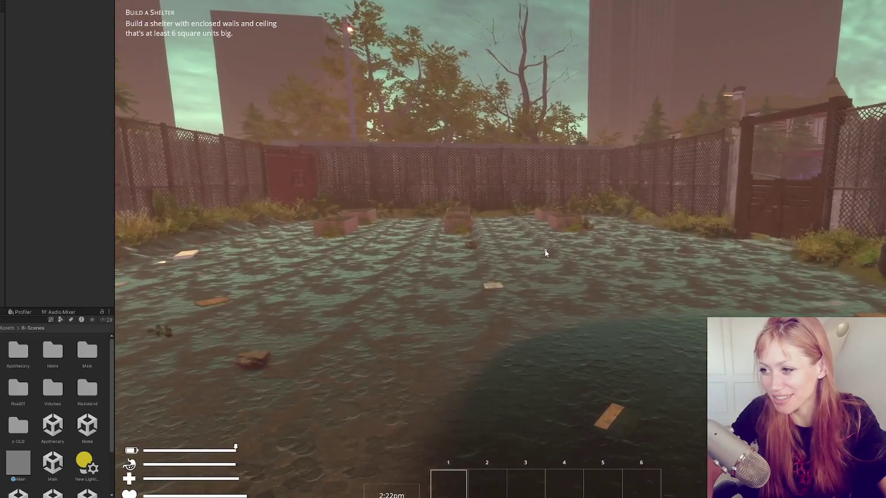
Step: Spawn a stone axe with the 'stone ax' command, pick it into slot 1, and tile Scene and Game views
{"action": "key", "text": "Escape"}
{"action": "type", "text": "stone ax"}
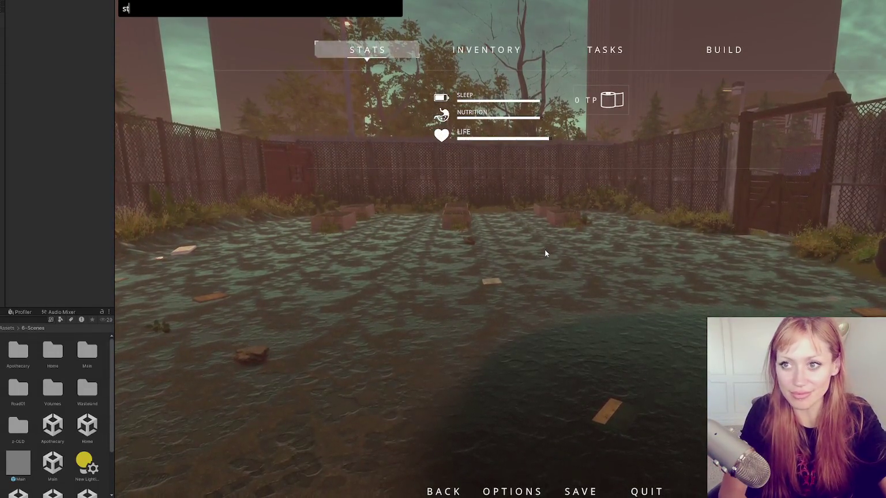
{"action": "key", "text": "Return"}
{"action": "key", "text": "Escape"}
{"action": "left_click", "coordinate": [546, 251]}
{"action": "left_click", "coordinate": [545, 250]}
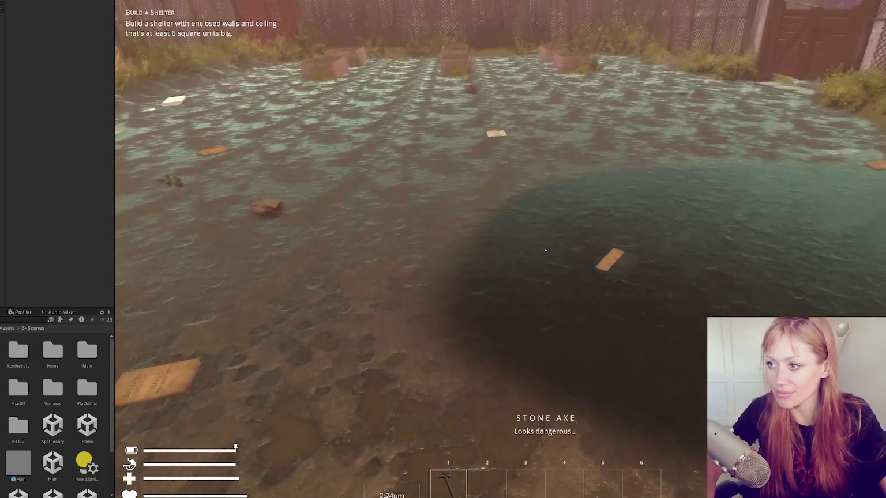
{"action": "key", "text": "Escape"}
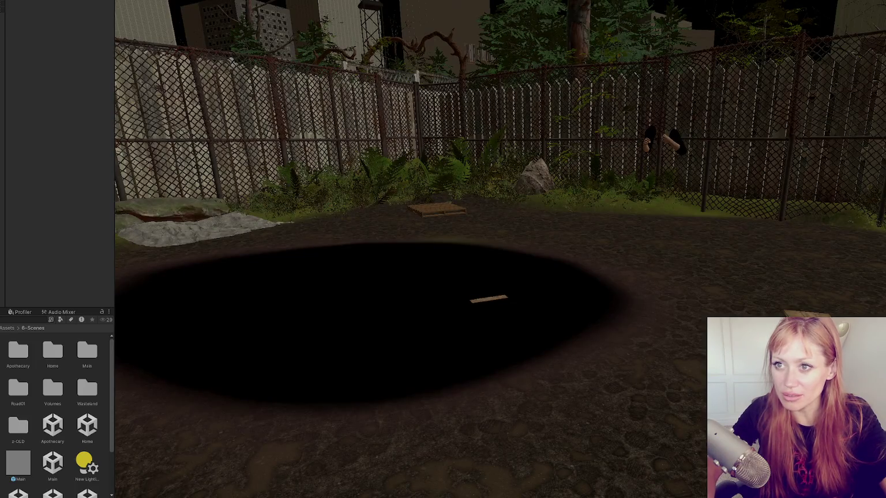
{"action": "key", "text": "shift+space"}
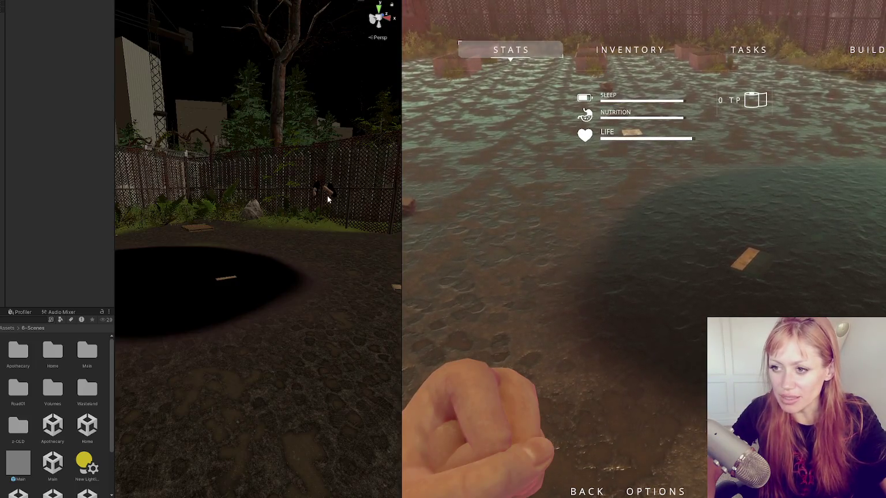
Step: Resume play, walk toward the planters and punch repeatedly to test the fist attack animation
{"action": "left_click", "coordinate": [611, 250]}
{"action": "key", "text": "Escape"}
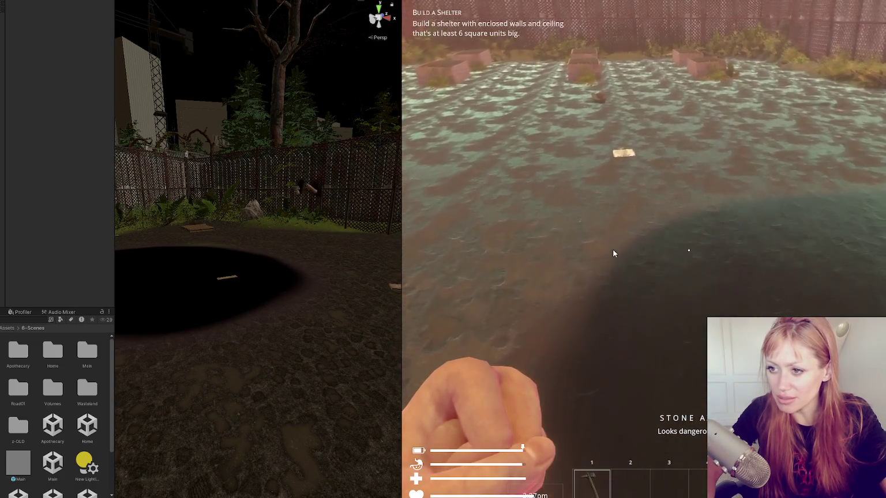
{"action": "key", "text": "w"}
{"action": "left_click", "coordinate": [688, 250]}
{"action": "left_click", "coordinate": [689, 249]}
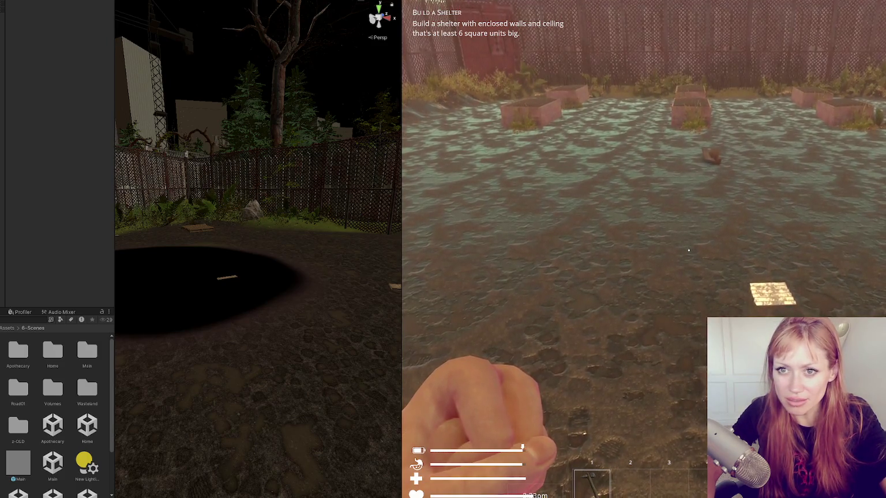
{"action": "left_click", "coordinate": [688, 250]}
{"action": "left_click", "coordinate": [689, 250]}
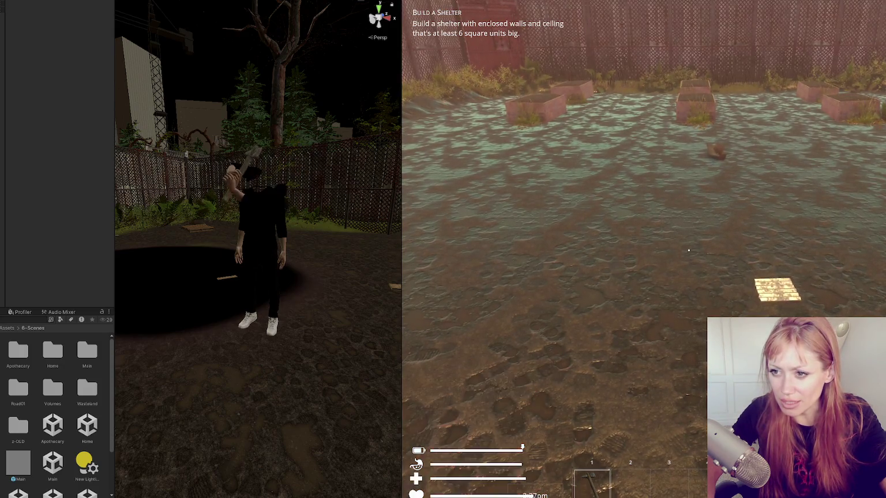
{"action": "left_click", "coordinate": [689, 249]}
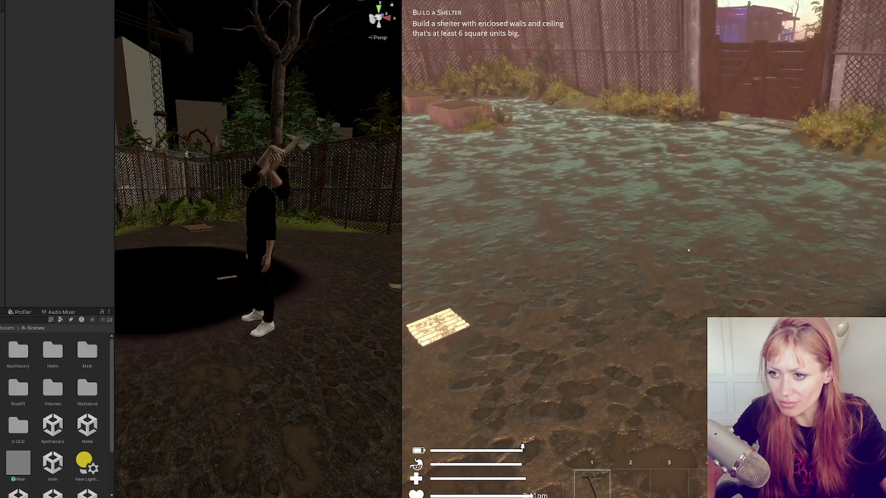
{"action": "left_click", "coordinate": [688, 250]}
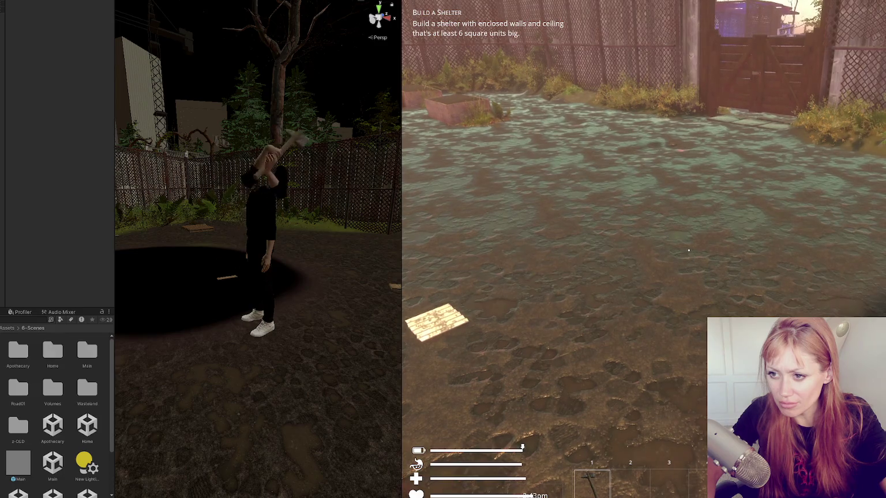
{"action": "left_click", "coordinate": [688, 251]}
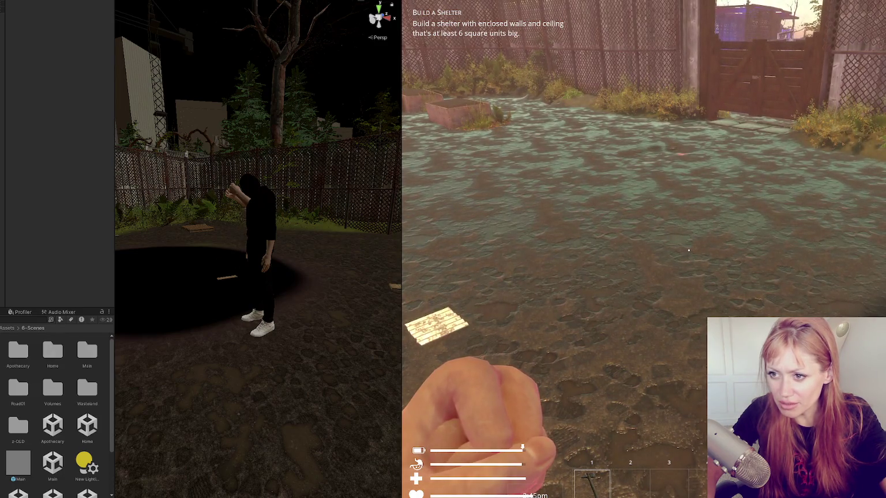
{"action": "left_click", "coordinate": [688, 250]}
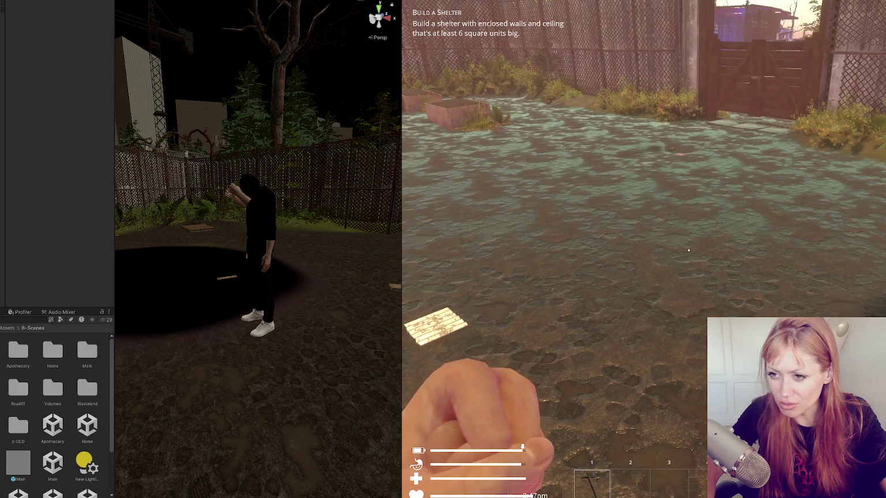
{"action": "left_click", "coordinate": [689, 250]}
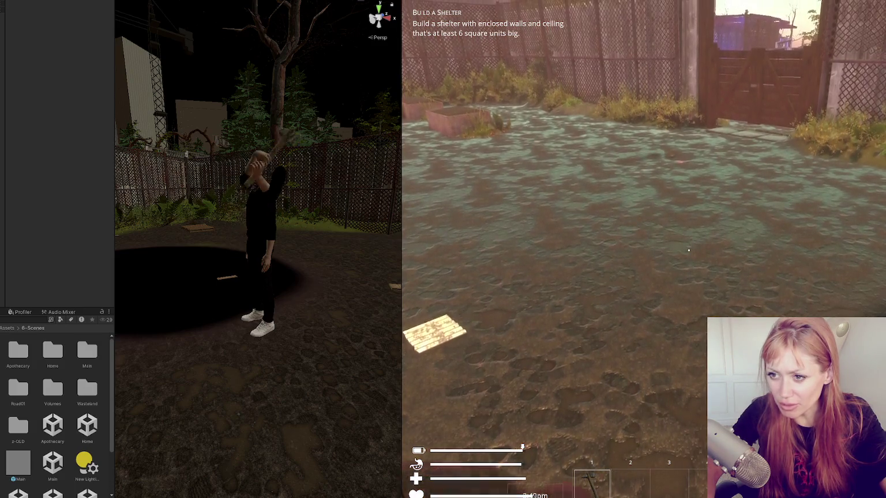
{"action": "left_click", "coordinate": [688, 250]}
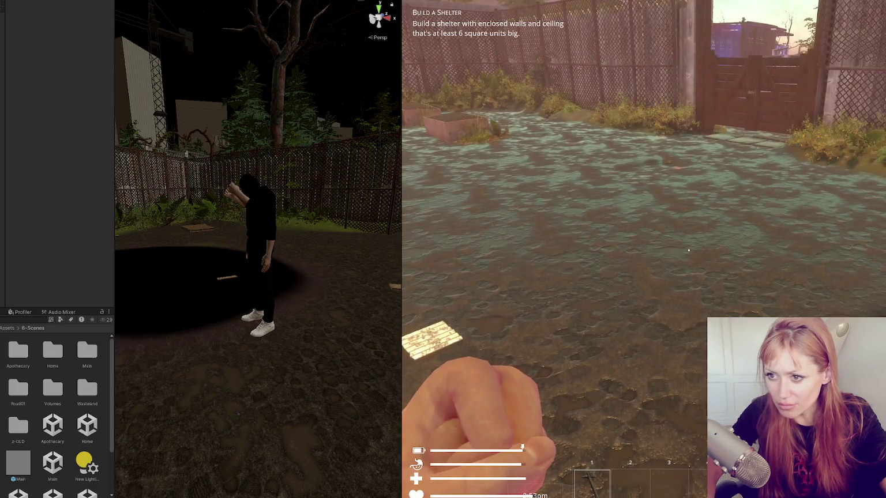
{"action": "left_click", "coordinate": [688, 250]}
{"action": "left_click", "coordinate": [689, 250]}
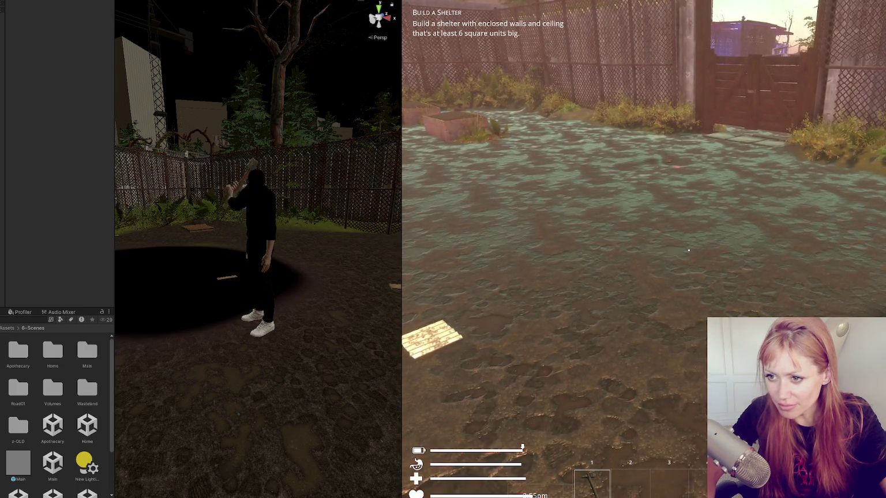
{"action": "left_click", "coordinate": [688, 249]}
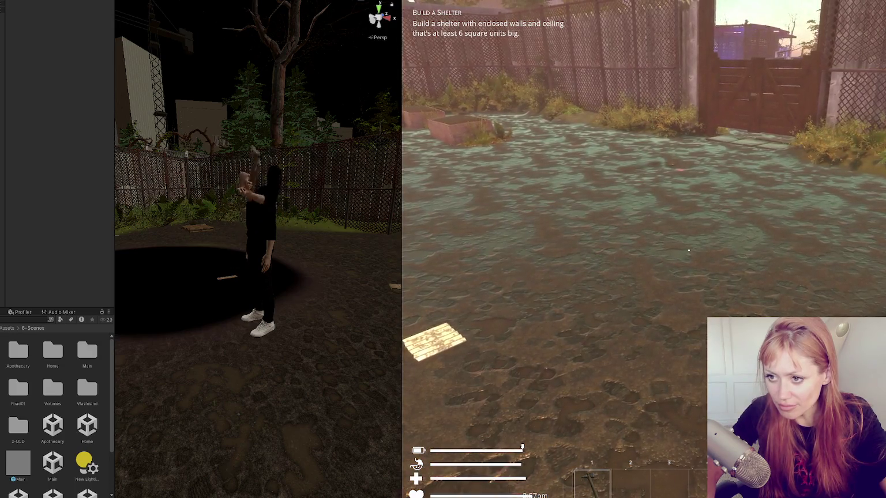
{"action": "left_click", "coordinate": [688, 250]}
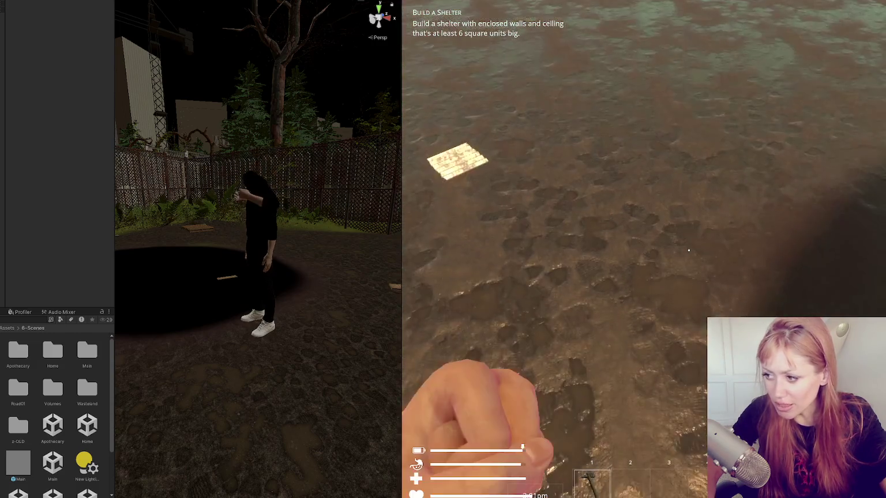
{"action": "left_click", "coordinate": [689, 251]}
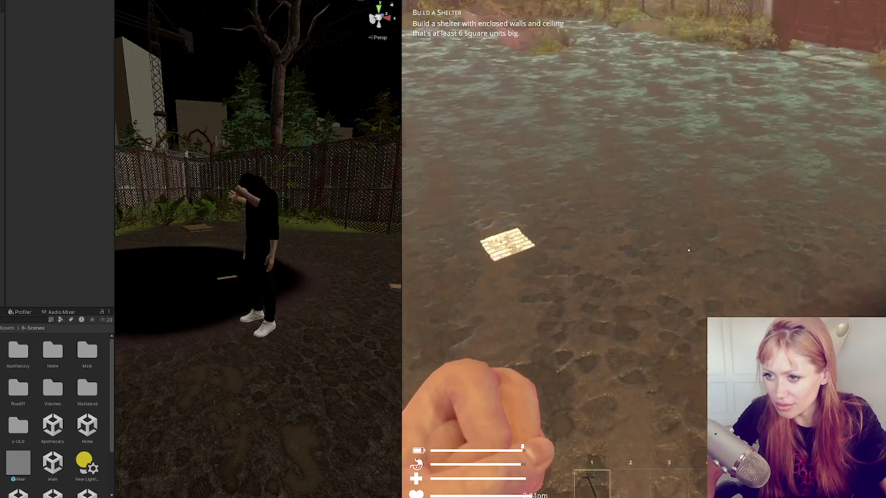
{"action": "left_click", "coordinate": [689, 251]}
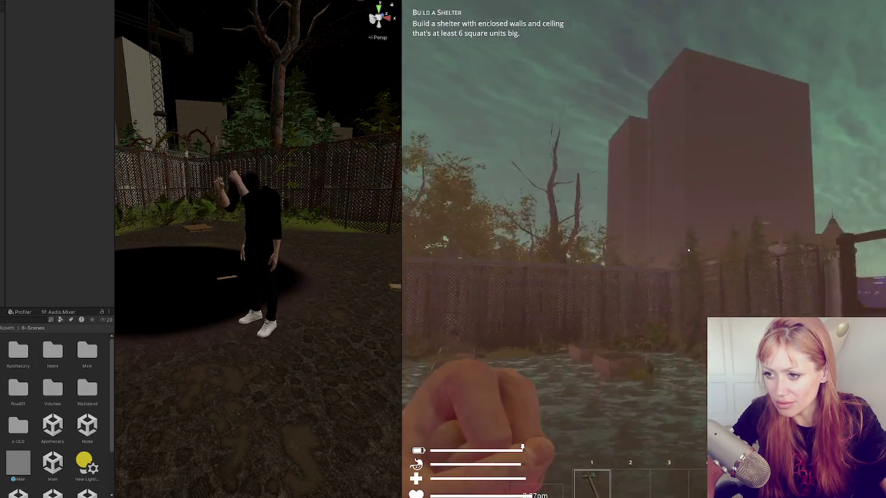
{"action": "left_click", "coordinate": [689, 250]}
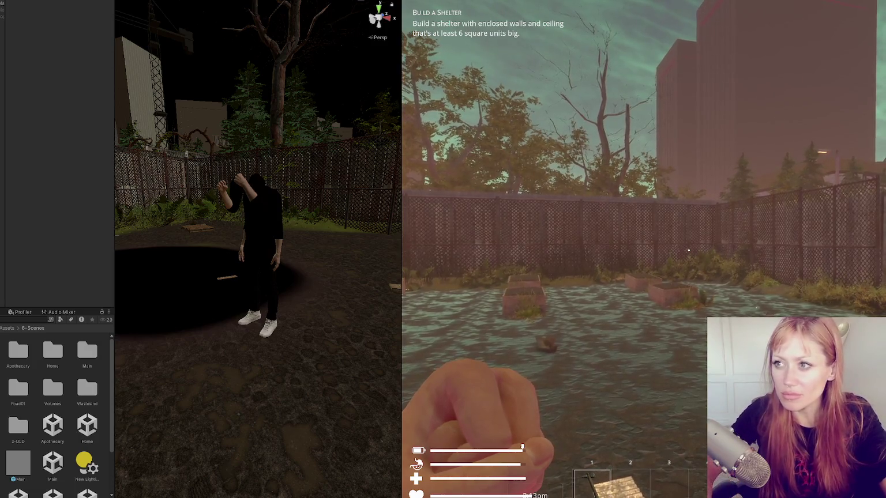
Step: Equip the stone axe from slot 1, test several more swings, then stop play mode
{"action": "key", "text": "1"}
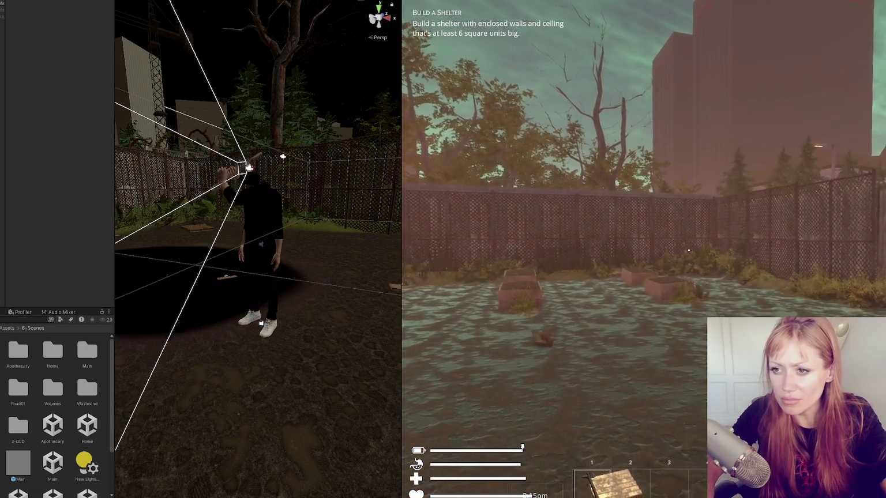
{"action": "left_click", "coordinate": [688, 250]}
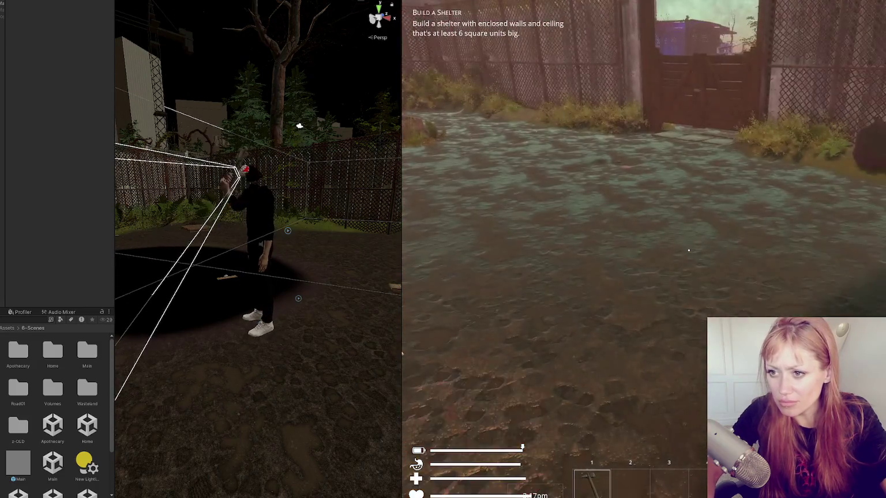
{"action": "left_click", "coordinate": [688, 249]}
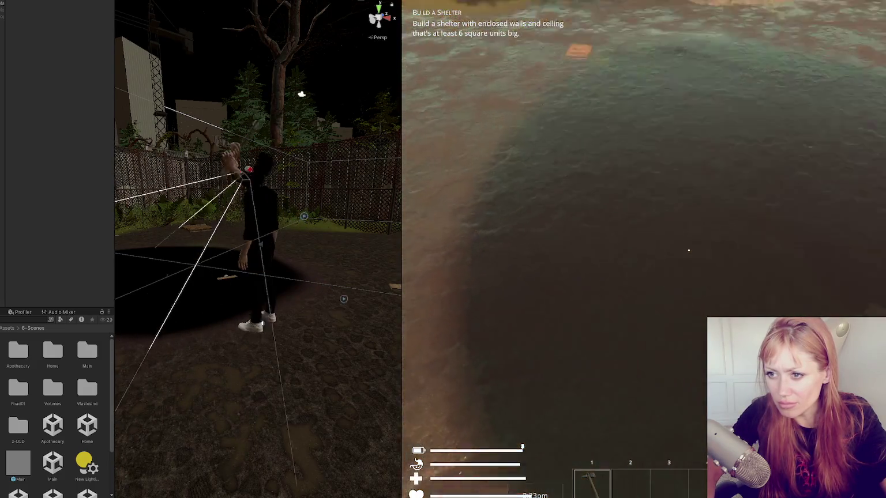
{"action": "left_click", "coordinate": [688, 250]}
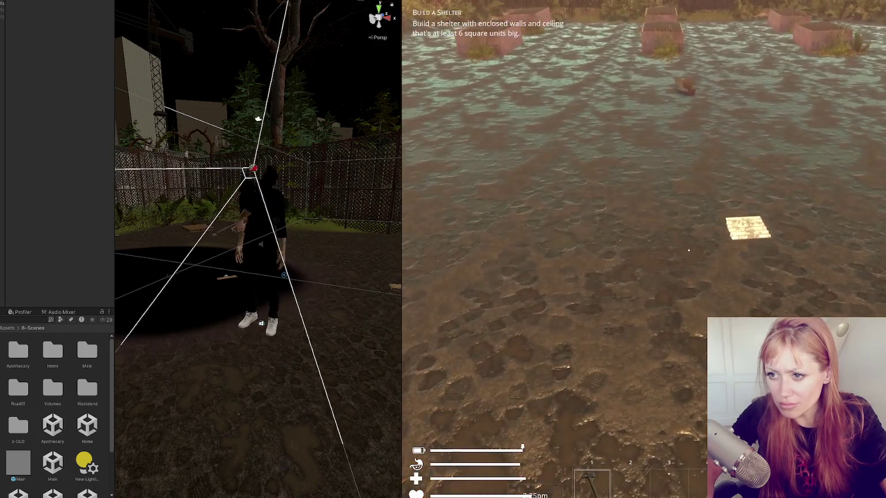
{"action": "left_click", "coordinate": [689, 250]}
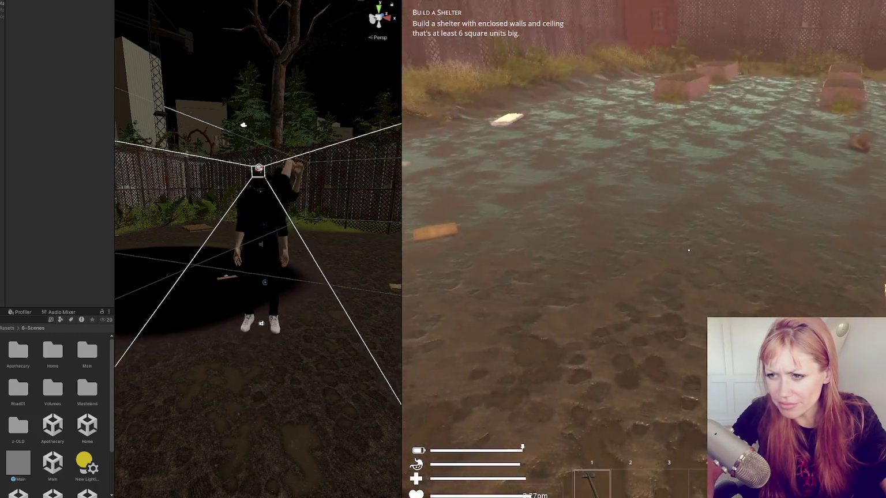
{"action": "left_click", "coordinate": [688, 251]}
{"action": "left_click", "coordinate": [688, 250]}
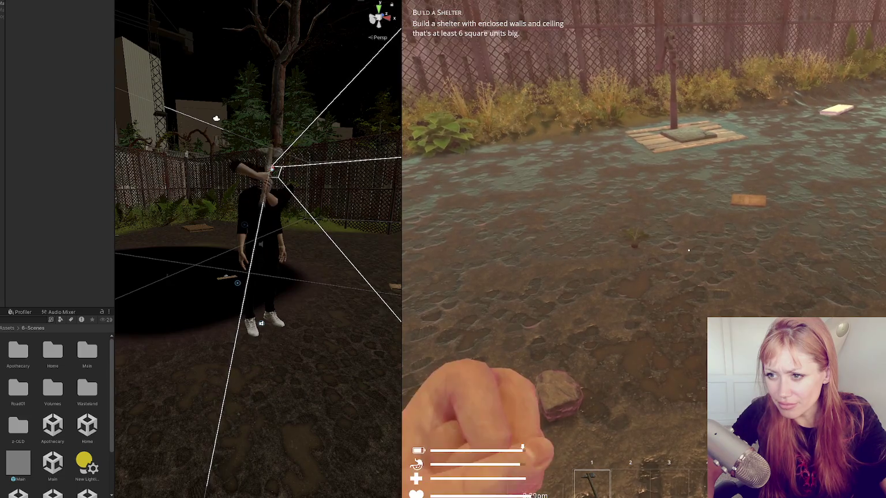
{"action": "left_click", "coordinate": [688, 250]}
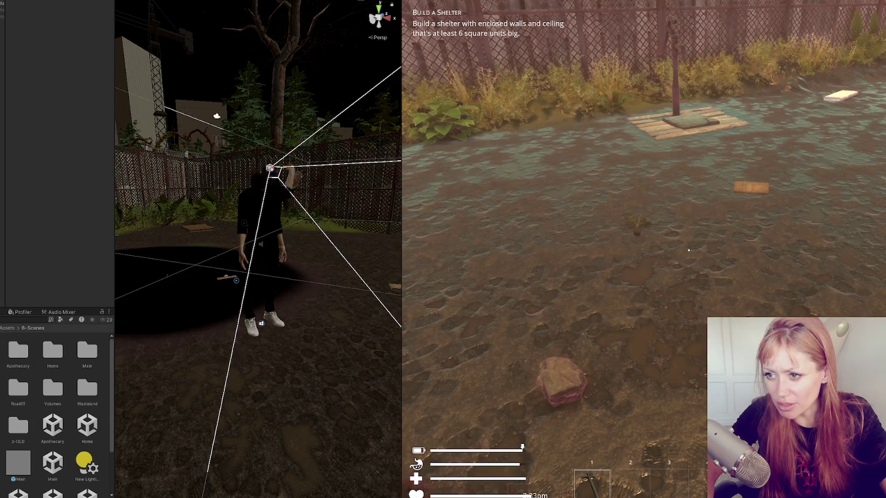
{"action": "left_click", "coordinate": [689, 250]}
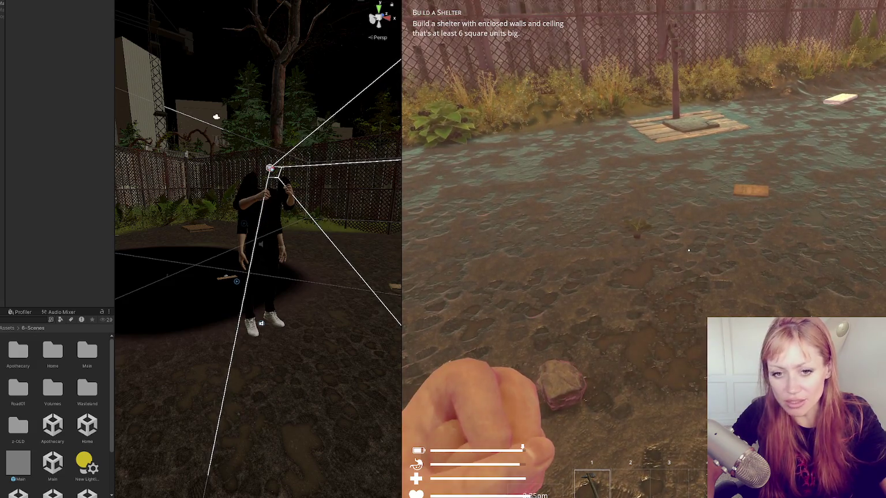
{"action": "key", "text": "Tab"}
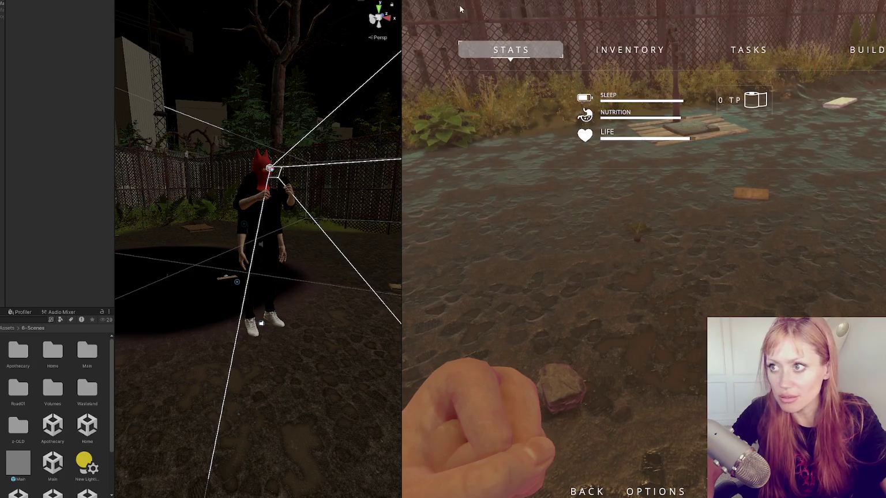
{"action": "key", "text": "ctrl+p"}
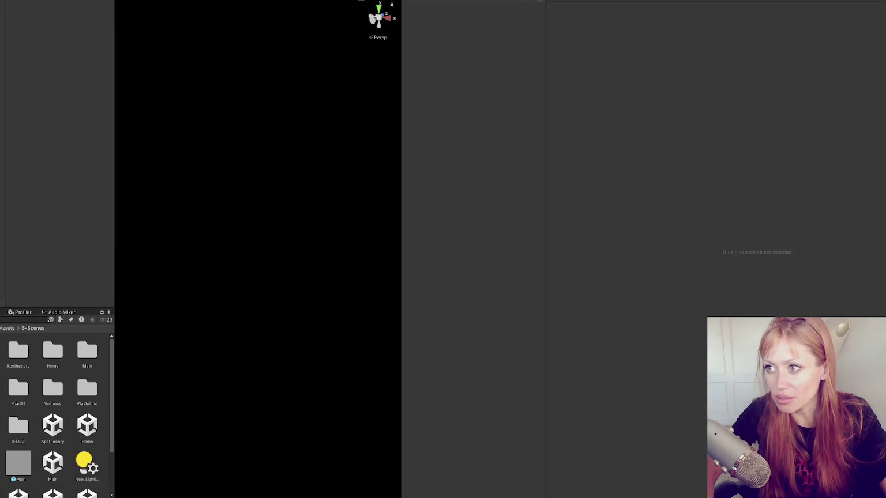
Step: Switch the editor to the saved GOOD layout
{"action": "left_click", "coordinate": [207, 1]}
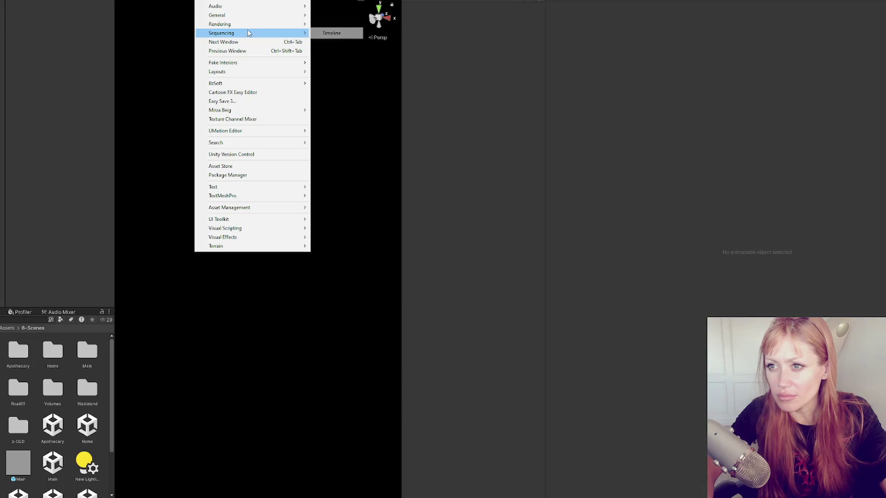
{"action": "mouse_move", "coordinate": [277, 72]}
{"action": "left_click", "coordinate": [371, 107]}
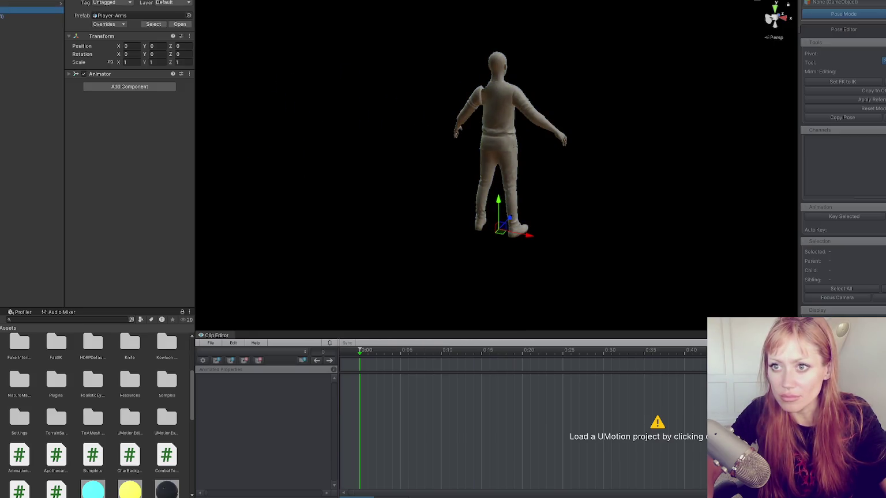
Step: Load the UMotion project with the Swing Arms Only clip and start posing Player-Arms (1)
{"action": "left_click_drag", "start_coordinate": [504, 132], "coordinate": [229, 171]}
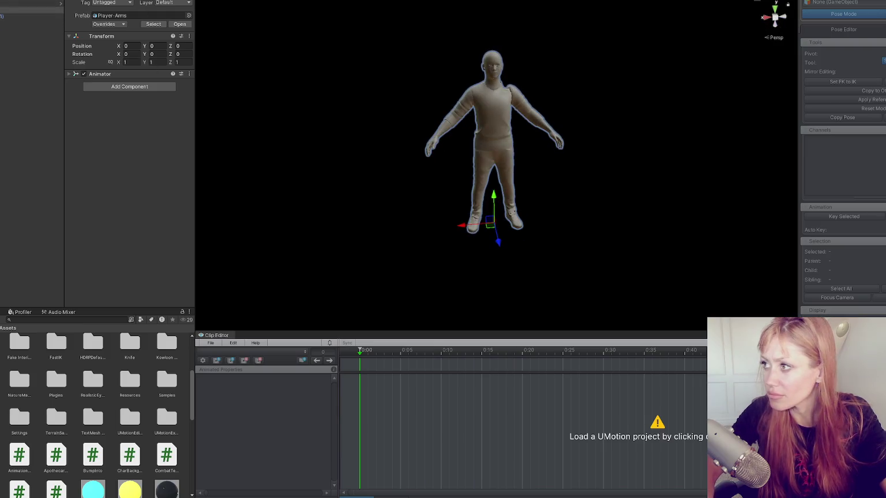
{"action": "left_click", "coordinate": [32, 16]}
{"action": "left_click", "coordinate": [217, 347]}
{"action": "left_click", "coordinate": [301, 361]}
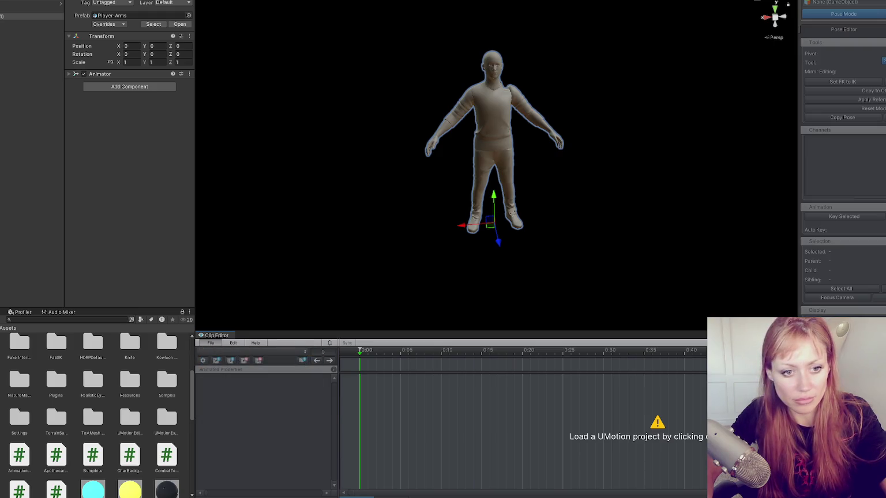
{"action": "left_click", "coordinate": [875, 13]}
{"action": "scroll", "coordinate": [734, 210], "scroll_direction": "up", "scroll_amount": 3}
{"action": "mouse_move", "coordinate": [733, 211]}
{"action": "left_mouse_down"}
{"action": "mouse_move", "coordinate": [577, 260]}
{"action": "mouse_move", "coordinate": [363, 304]}
{"action": "left_mouse_up"}
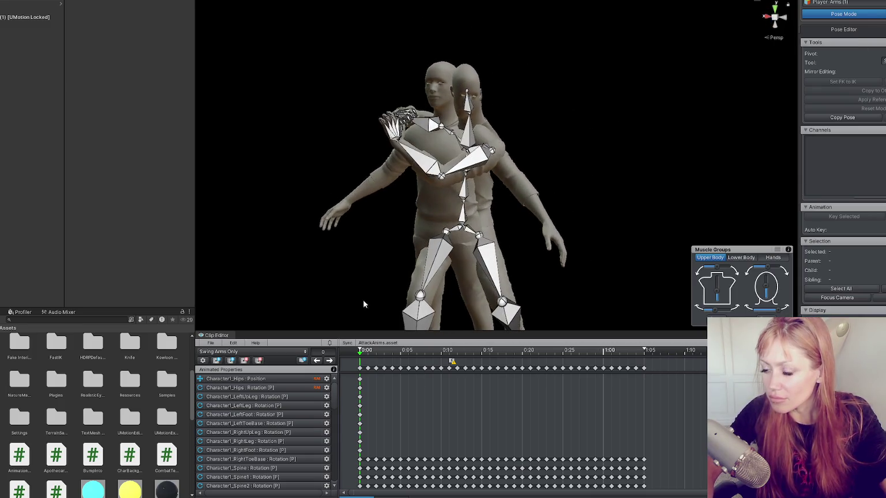
Step: Select the Hips bone and move the Swing Arms Only playhead to frame 15
{"action": "left_click", "coordinate": [462, 229]}
{"action": "left_click_drag", "start_coordinate": [474, 265], "coordinate": [525, 251]}
{"action": "mouse_move", "coordinate": [370, 358]}
{"action": "left_mouse_down"}
{"action": "mouse_move", "coordinate": [503, 358]}
{"action": "mouse_move", "coordinate": [482, 357]}
{"action": "left_mouse_up"}
{"action": "scroll", "coordinate": [540, 251], "scroll_direction": "down", "scroll_amount": 2}
{"action": "mouse_move", "coordinate": [539, 251]}
{"action": "left_mouse_down"}
{"action": "mouse_move", "coordinate": [673, 248]}
{"action": "mouse_move", "coordinate": [600, 198]}
{"action": "mouse_move", "coordinate": [401, 214]}
{"action": "mouse_move", "coordinate": [490, 177]}
{"action": "mouse_move", "coordinate": [453, 195]}
{"action": "mouse_move", "coordinate": [487, 208]}
{"action": "left_mouse_up"}
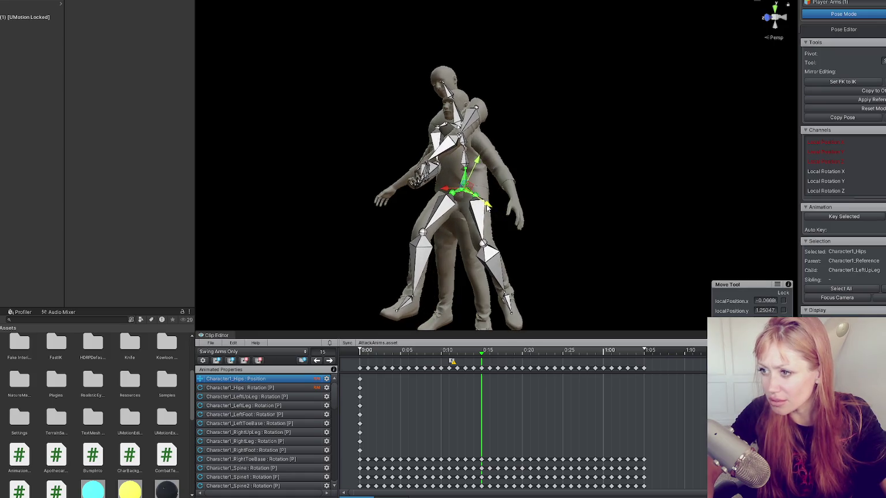
{"action": "left_click_drag", "start_coordinate": [525, 180], "coordinate": [410, 184]}
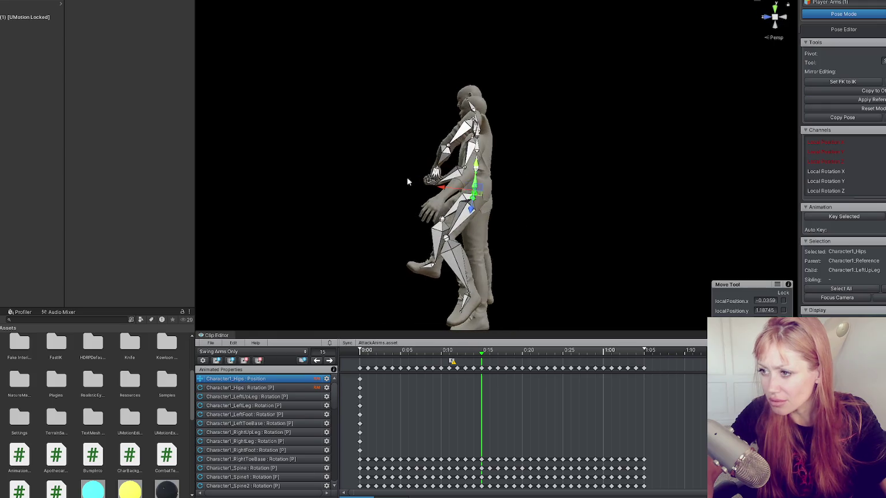
Step: Rotate and reposition the hips at frame 15 with the Rotate and Move tools
{"action": "key", "text": "e"}
{"action": "left_click_drag", "start_coordinate": [501, 172], "coordinate": [511, 179]}
{"action": "mouse_move", "coordinate": [472, 185]}
{"action": "left_mouse_down"}
{"action": "mouse_move", "coordinate": [483, 165]}
{"action": "mouse_move", "coordinate": [631, 207]}
{"action": "left_mouse_up"}
{"action": "mouse_move", "coordinate": [472, 232]}
{"action": "left_mouse_down"}
{"action": "mouse_move", "coordinate": [472, 218]}
{"action": "mouse_move", "coordinate": [430, 191]}
{"action": "mouse_move", "coordinate": [381, 181]}
{"action": "left_mouse_up"}
{"action": "key", "text": "e"}
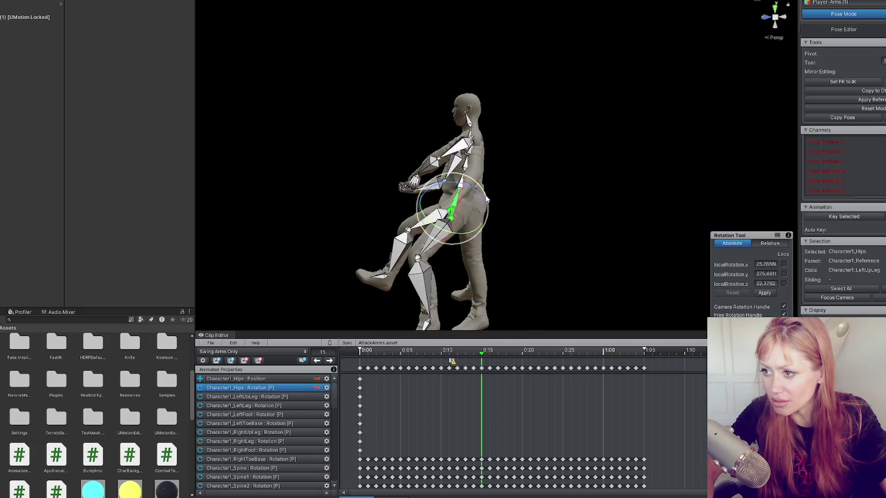
{"action": "key", "text": "w"}
{"action": "mouse_move", "coordinate": [490, 200]}
{"action": "left_mouse_down"}
{"action": "mouse_move", "coordinate": [565, 203]}
{"action": "mouse_move", "coordinate": [501, 210]}
{"action": "left_mouse_up"}
{"action": "key", "text": "e"}
{"action": "key", "text": "w"}
{"action": "mouse_move", "coordinate": [501, 240]}
{"action": "left_mouse_down"}
{"action": "mouse_move", "coordinate": [530, 221]}
{"action": "mouse_move", "coordinate": [402, 313]}
{"action": "left_mouse_up"}
Step: Keep the hips modifications, undo the stray frame-4 hips keys, and step back to frame 0
{"action": "left_click", "coordinate": [427, 353]}
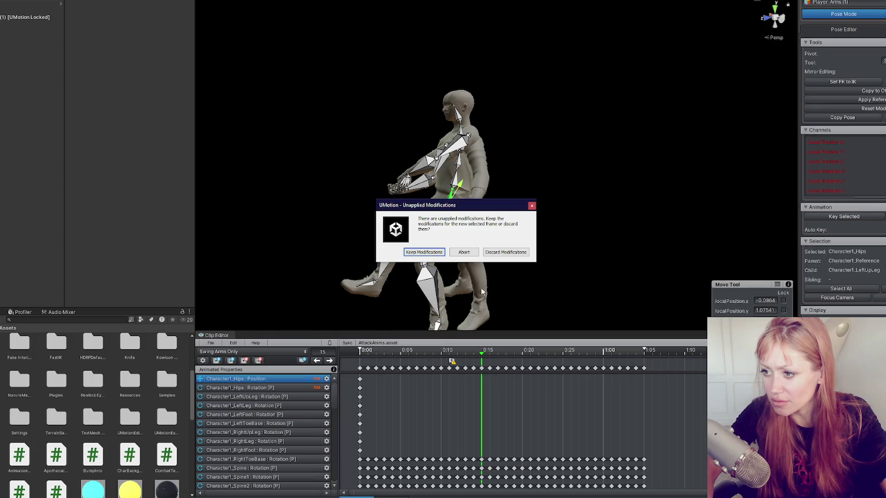
{"action": "left_click", "coordinate": [424, 253]}
{"action": "left_click", "coordinate": [357, 352]}
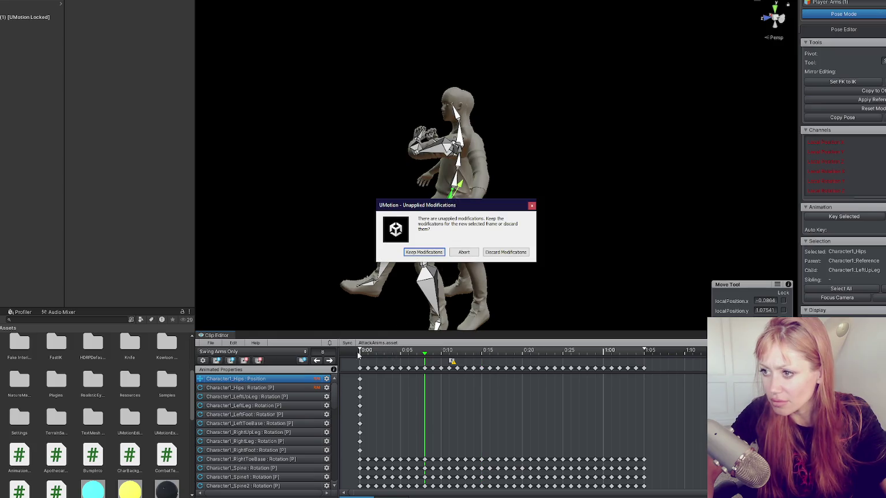
{"action": "left_click", "coordinate": [427, 254]}
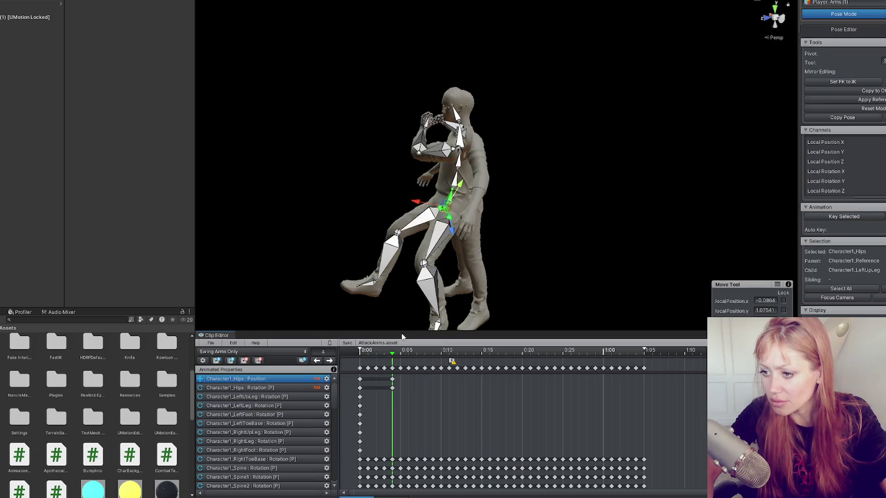
{"action": "key", "text": "ctrl+z"}
{"action": "left_click", "coordinate": [316, 362]}
{"action": "left_click", "coordinate": [441, 260]}
{"action": "left_click", "coordinate": [383, 354]}
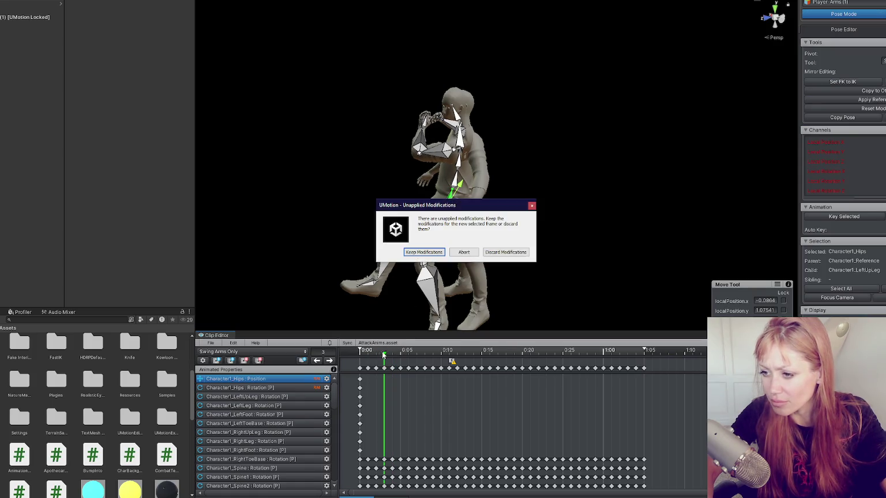
{"action": "left_click", "coordinate": [434, 252]}
{"action": "left_click", "coordinate": [317, 361]}
{"action": "left_click", "coordinate": [431, 254]}
{"action": "left_click", "coordinate": [317, 362]}
{"action": "left_click", "coordinate": [437, 255]}
{"action": "left_click", "coordinate": [317, 361]}
{"action": "left_click", "coordinate": [436, 256]}
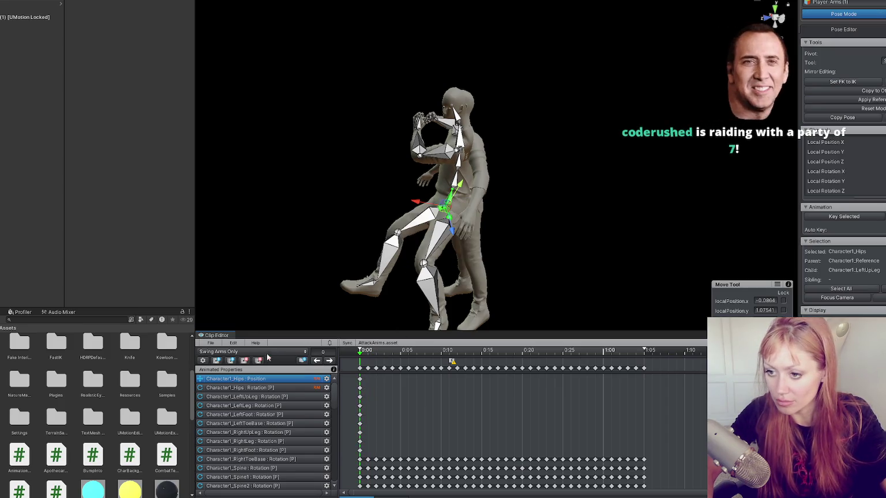
Step: Preview the clip, then export it as the current clip and dismiss the export report
{"action": "key", "text": "space"}
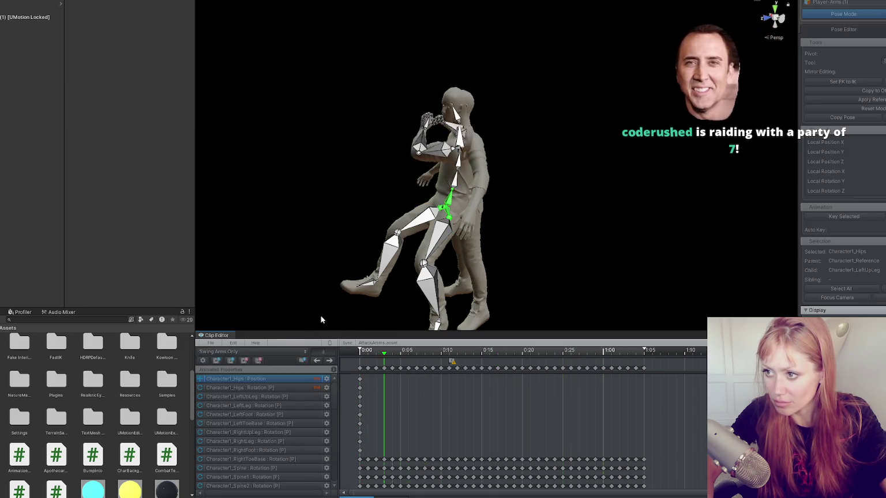
{"action": "key", "text": "space"}
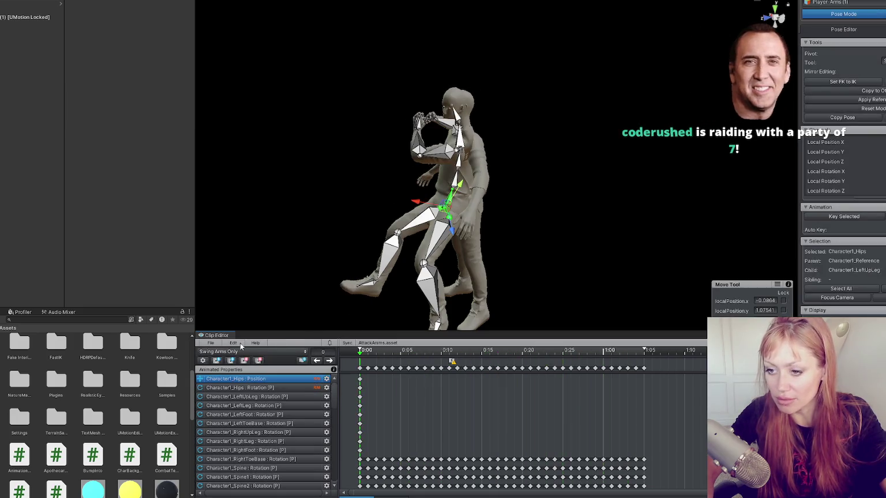
{"action": "left_click", "coordinate": [210, 344]}
{"action": "mouse_move", "coordinate": [299, 409]}
{"action": "left_click", "coordinate": [327, 412]}
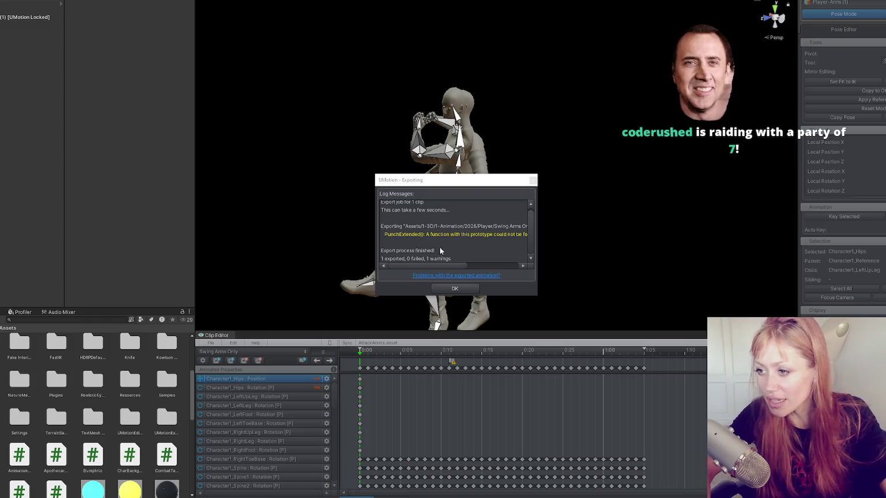
{"action": "left_click", "coordinate": [444, 288]}
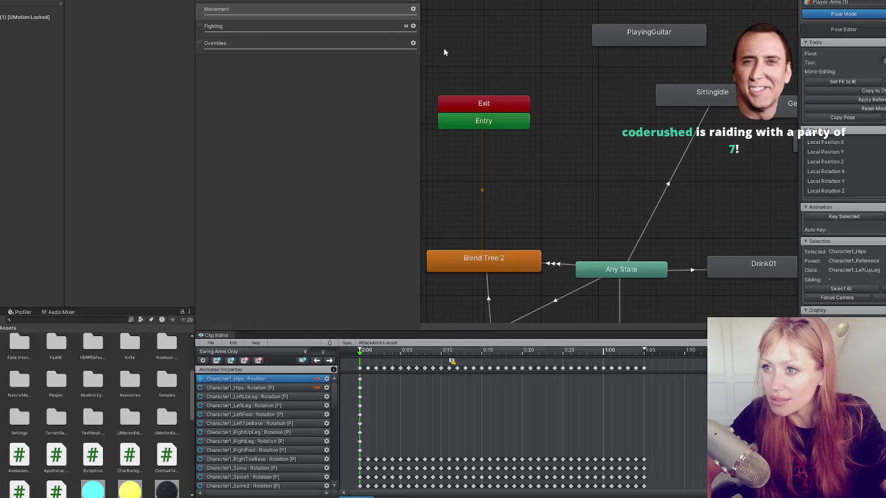
Step: Fit the Animator state machine graph in view and start the game in DEV MODE
{"action": "left_click_drag", "start_coordinate": [717, 176], "coordinate": [520, 160]}
{"action": "scroll", "coordinate": [520, 159], "scroll_direction": "down", "scroll_amount": 5}
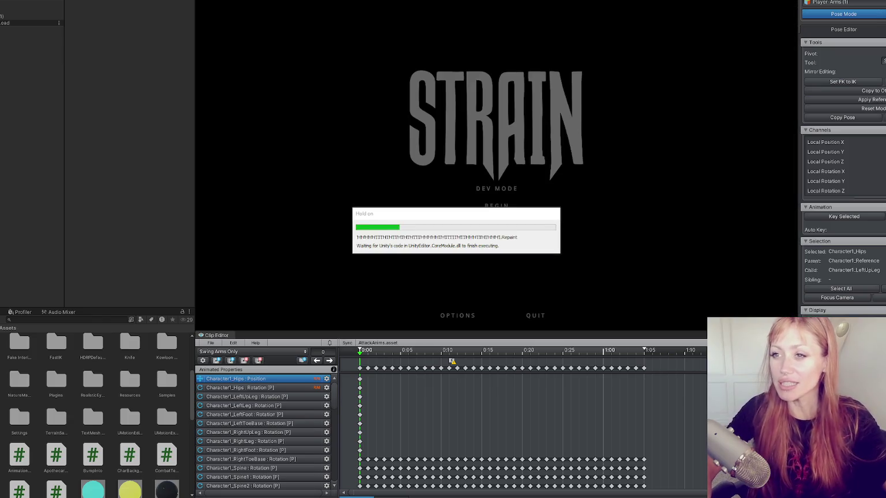
{"action": "left_click", "coordinate": [498, 189]}
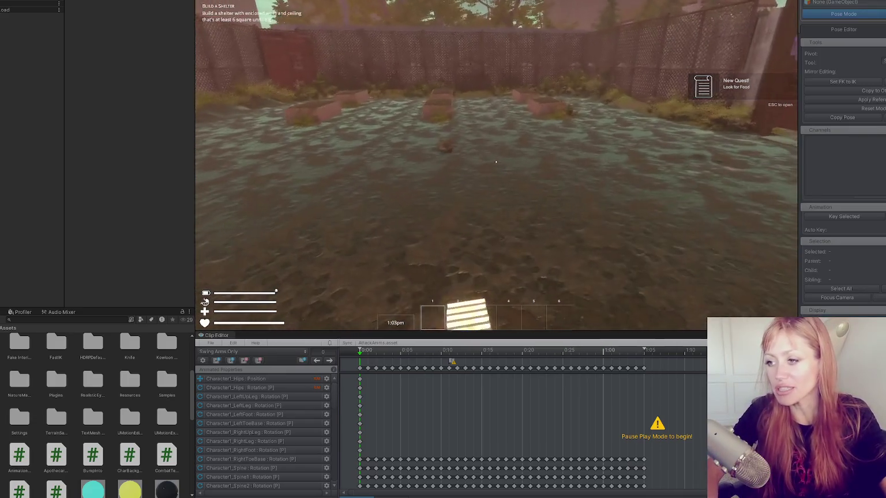
Step: Drop the stone axe with Q, swing the empty fist, stop play mode and inspect the 0:10 event
{"action": "key", "text": "Escape"}
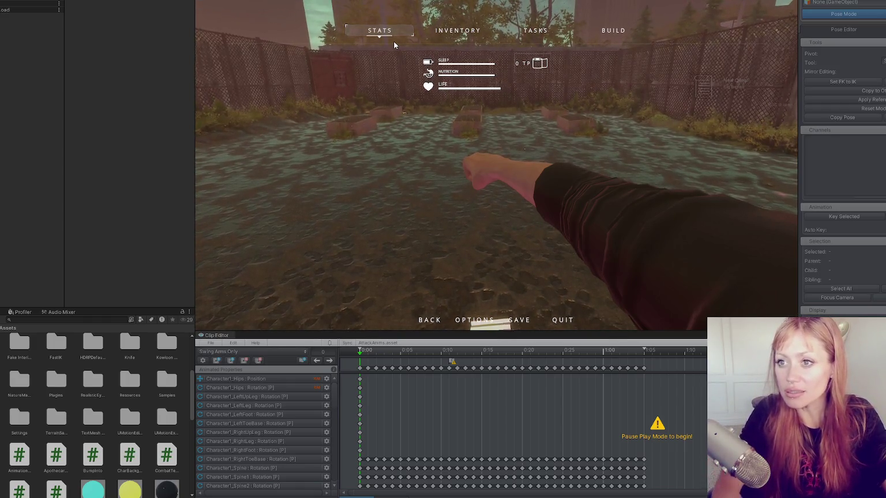
{"action": "key", "text": "Escape"}
{"action": "key", "text": "q"}
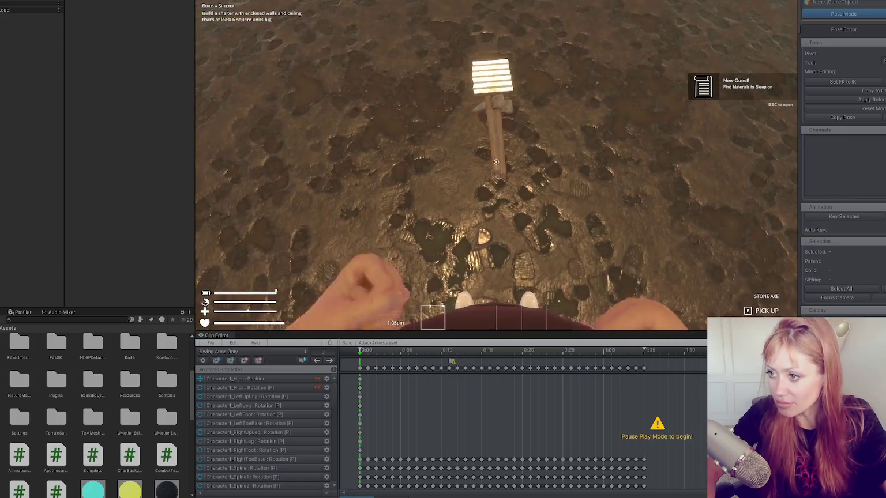
{"action": "key", "text": "e"}
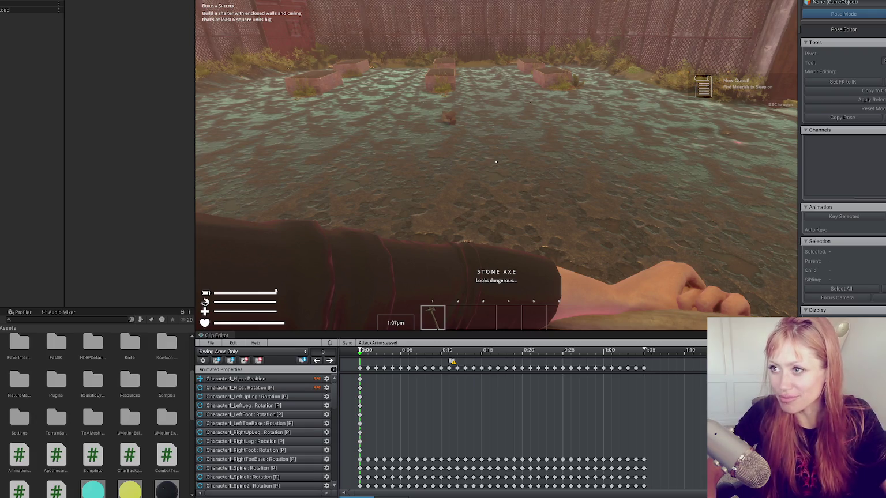
{"action": "key", "text": "Escape"}
{"action": "key", "text": "ctrl+p"}
{"action": "left_click", "coordinate": [450, 362]}
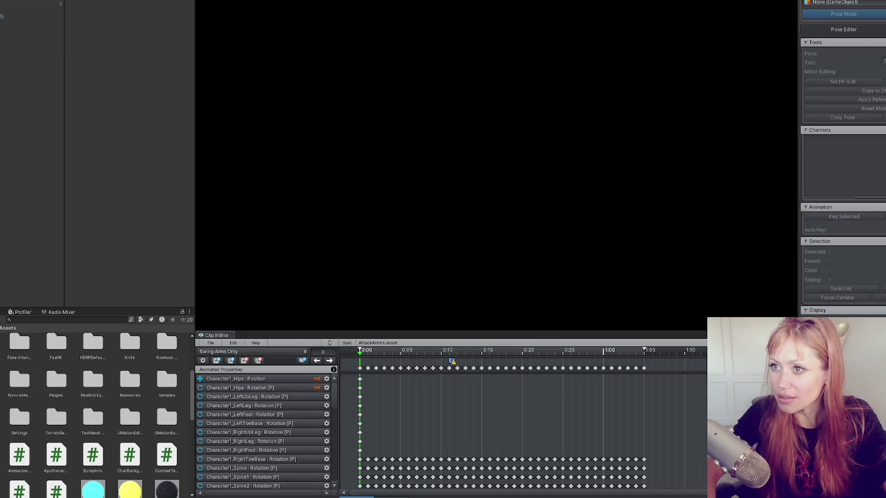
Step: Rename the animation event near 0:10 from PunchExtended to StartAttackAnim
{"action": "left_click", "coordinate": [834, 12]}
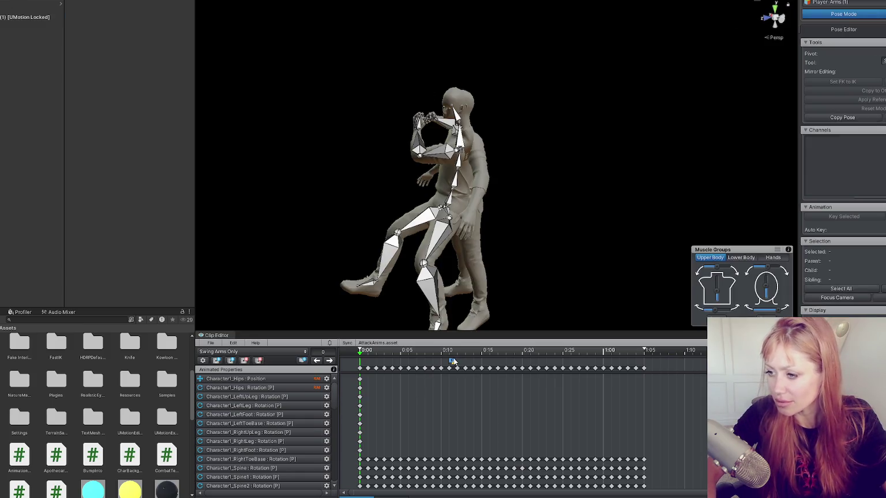
{"action": "left_click", "coordinate": [333, 364]}
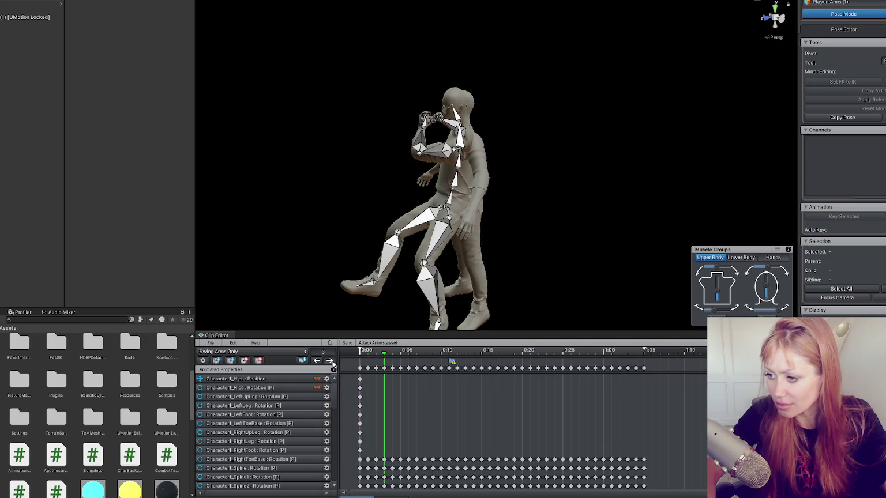
{"action": "left_click", "coordinate": [334, 365]}
{"action": "left_click", "coordinate": [334, 364]}
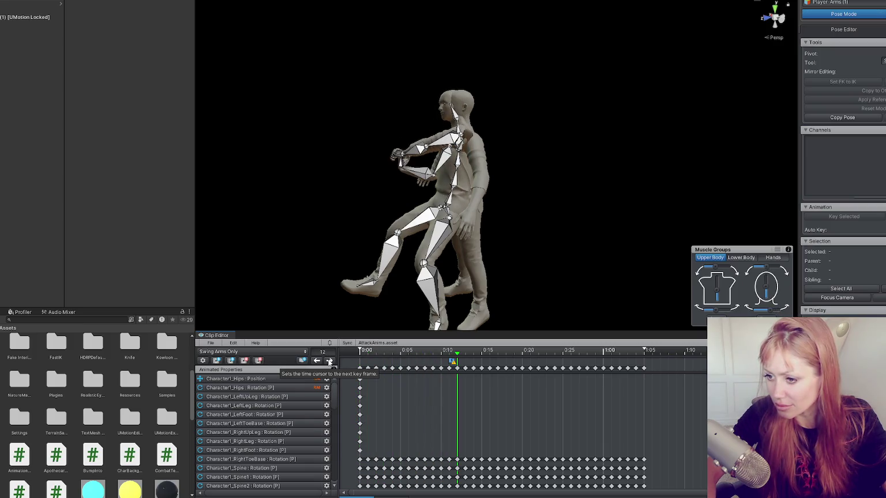
{"action": "left_click", "coordinate": [449, 369]}
{"action": "double_click", "coordinate": [451, 362]}
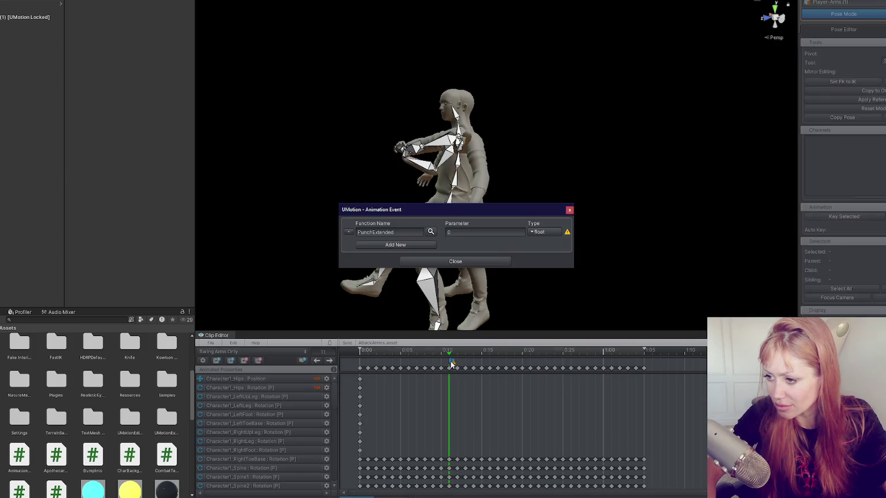
{"action": "double_click", "coordinate": [401, 231]}
{"action": "type", "text": "StartAttackAnim"}
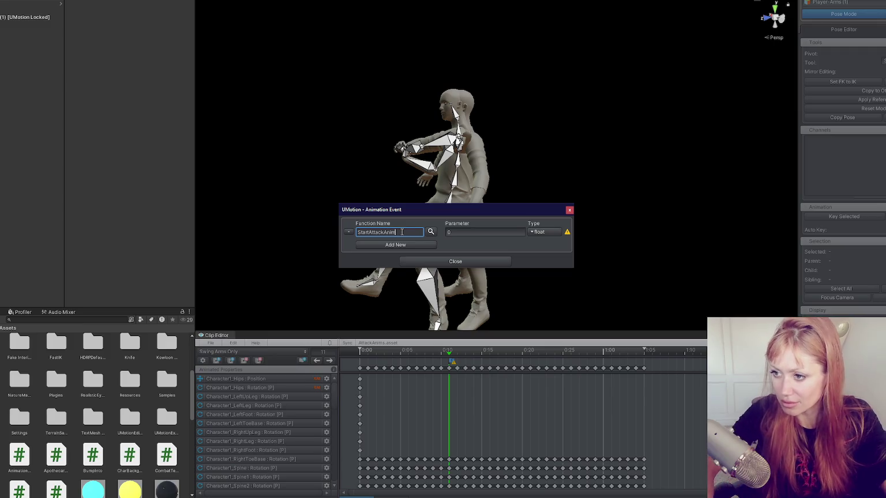
{"action": "left_click", "coordinate": [473, 261]}
Step: Rename the animation event near 1:04 to EndAttackAnim
{"action": "left_click_drag", "start_coordinate": [533, 350], "coordinate": [639, 352]}
{"action": "left_click", "coordinate": [302, 361]}
{"action": "left_click", "coordinate": [398, 233]}
{"action": "type", "text": "EndAttack"}
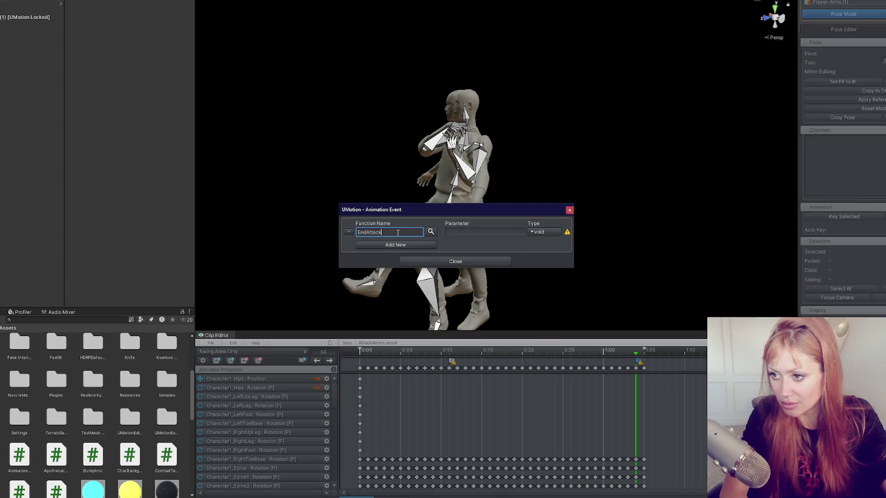
{"action": "type", "text": "m"}
{"action": "left_click", "coordinate": [465, 264]}
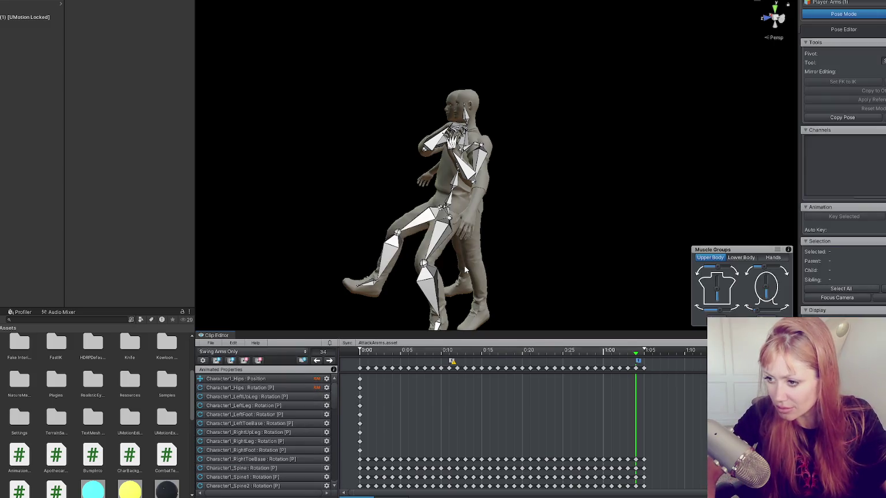
Step: Return the playhead to the clip's start and export the current clip
{"action": "left_click", "coordinate": [319, 361]}
{"action": "left_click", "coordinate": [329, 361]}
{"action": "left_click", "coordinate": [329, 362]}
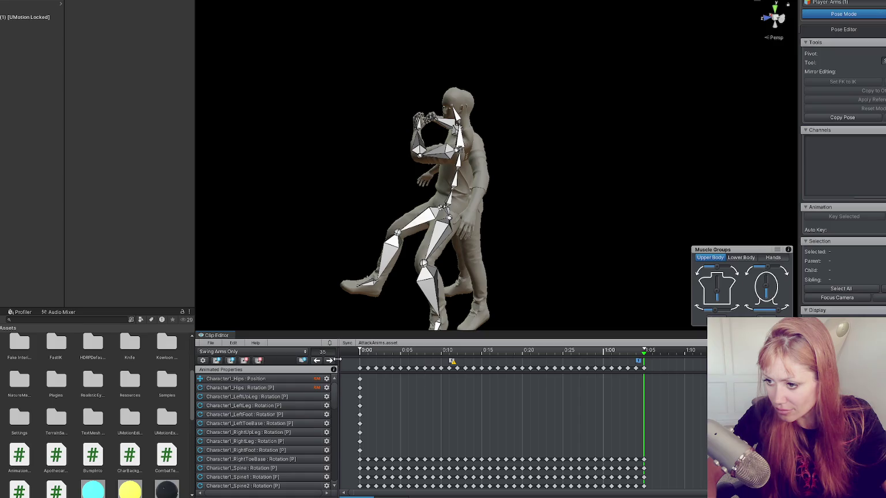
{"action": "left_click_drag", "start_coordinate": [369, 359], "coordinate": [360, 354]}
{"action": "mouse_move", "coordinate": [404, 296]}
{"action": "left_mouse_down"}
{"action": "mouse_move", "coordinate": [581, 279]}
{"action": "mouse_move", "coordinate": [423, 282]}
{"action": "left_mouse_up"}
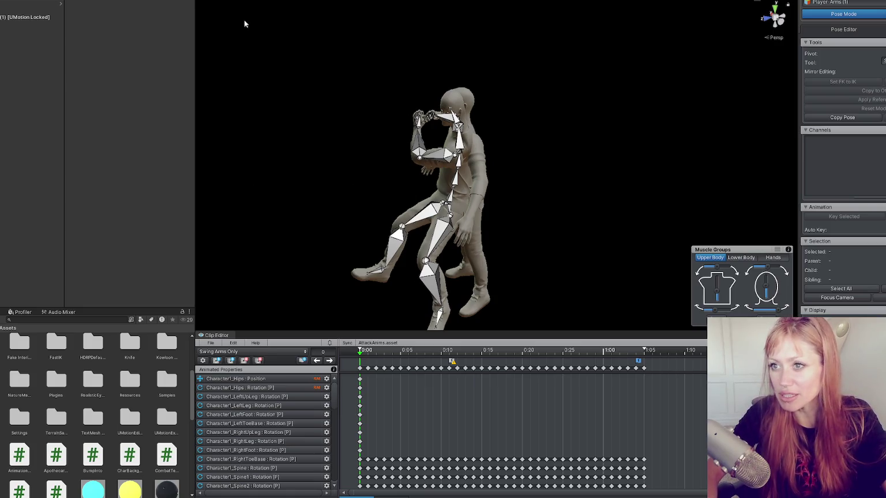
{"action": "left_click", "coordinate": [210, 342]}
{"action": "mouse_move", "coordinate": [282, 410]}
{"action": "left_click", "coordinate": [338, 413]}
{"action": "left_click", "coordinate": [462, 282]}
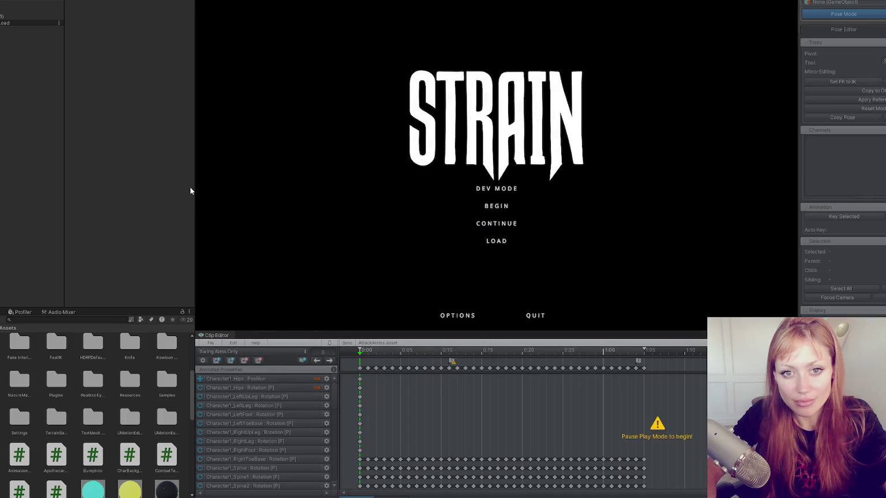
Step: Playtest in DEV MODE: punch, pick up the stone axe with E, swing it, then stop testing
{"action": "left_click", "coordinate": [500, 191]}
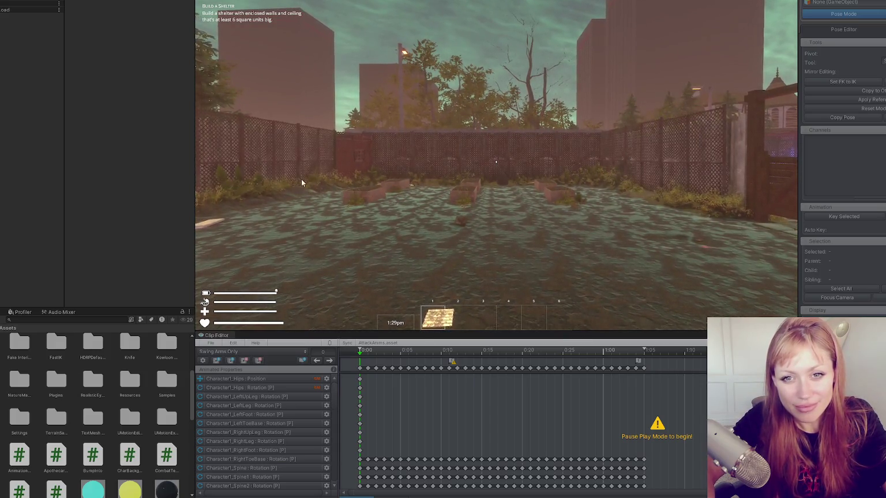
{"action": "left_click", "coordinate": [495, 162]}
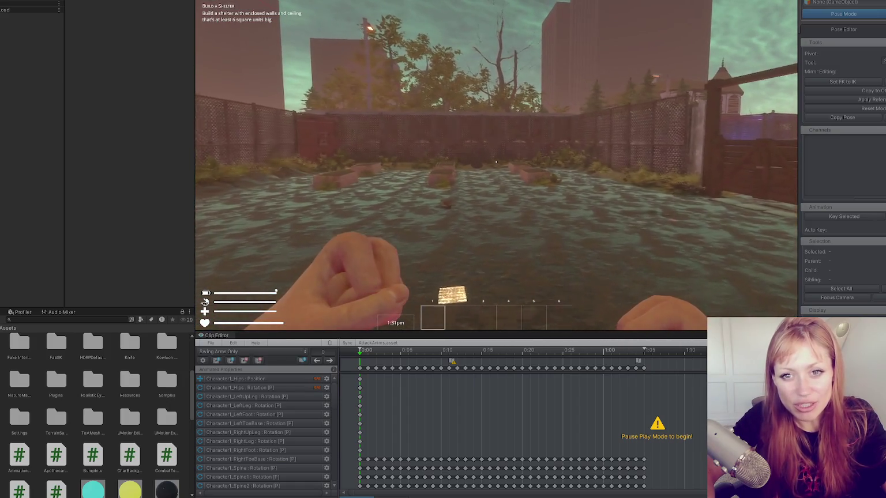
{"action": "key", "text": "Escape"}
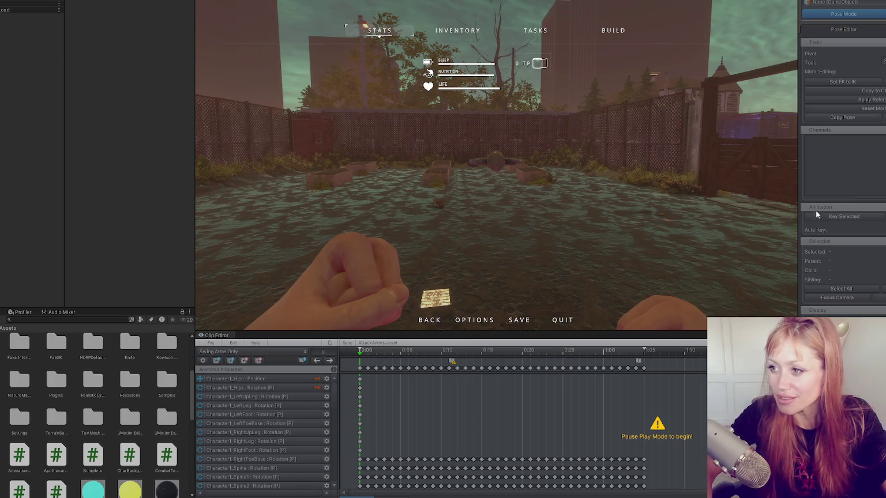
{"action": "key", "text": "Escape"}
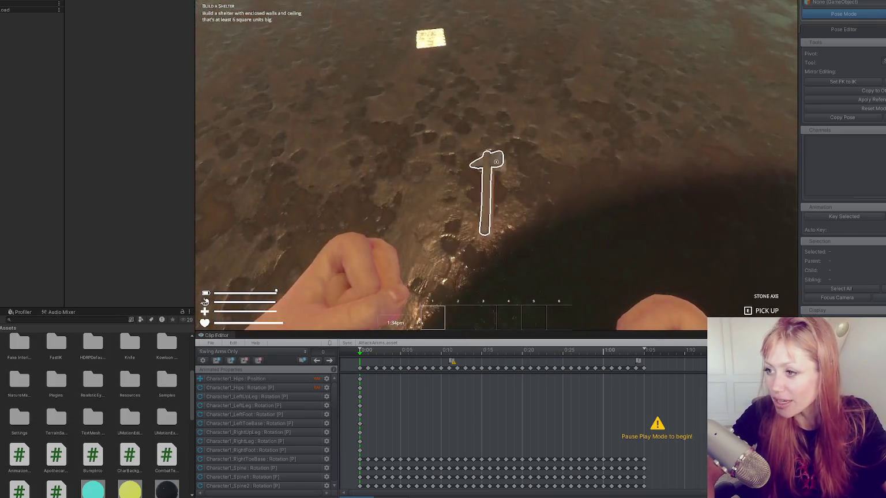
{"action": "key", "text": "e"}
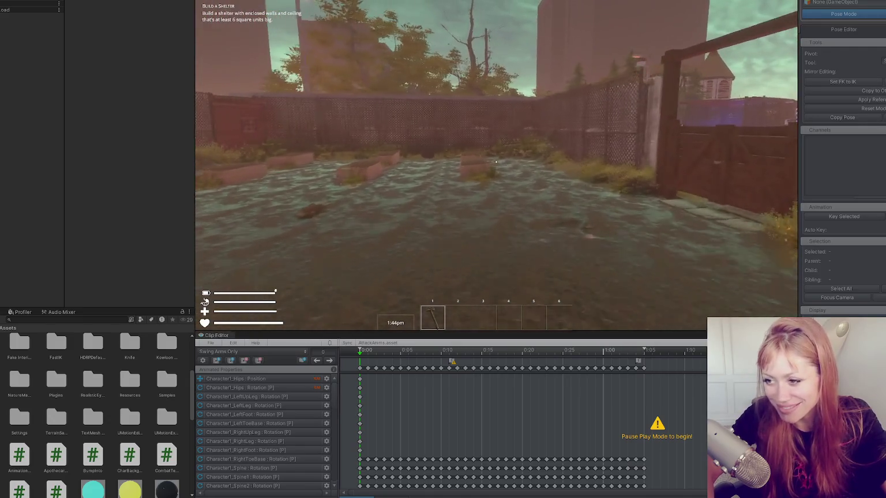
{"action": "left_click", "coordinate": [497, 162]}
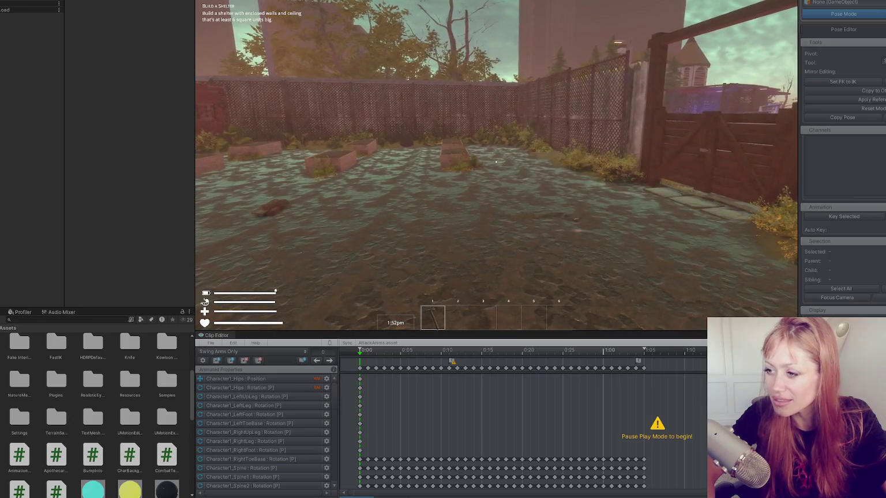
{"action": "key", "text": "Escape"}
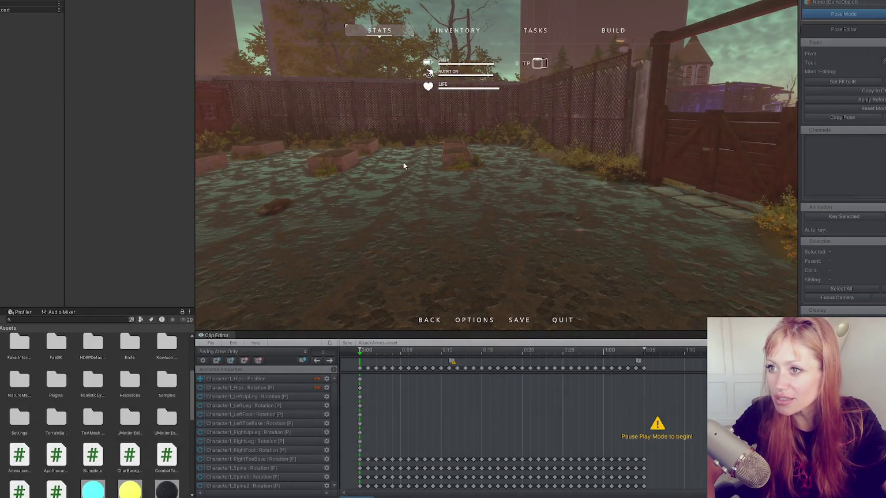
{"action": "left_click", "coordinate": [340, 5]}
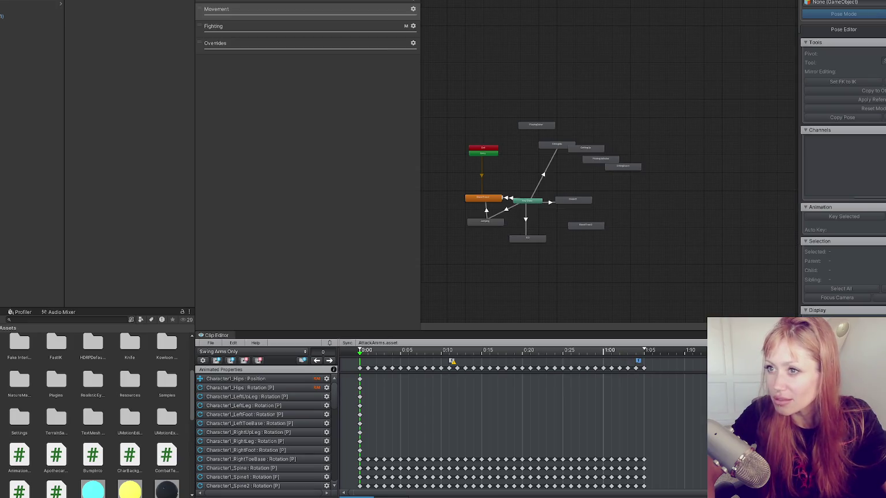
Step: Select Player-Arms, expand its Animator settings and locate its avatar asset
{"action": "left_click", "coordinate": [54, 11]}
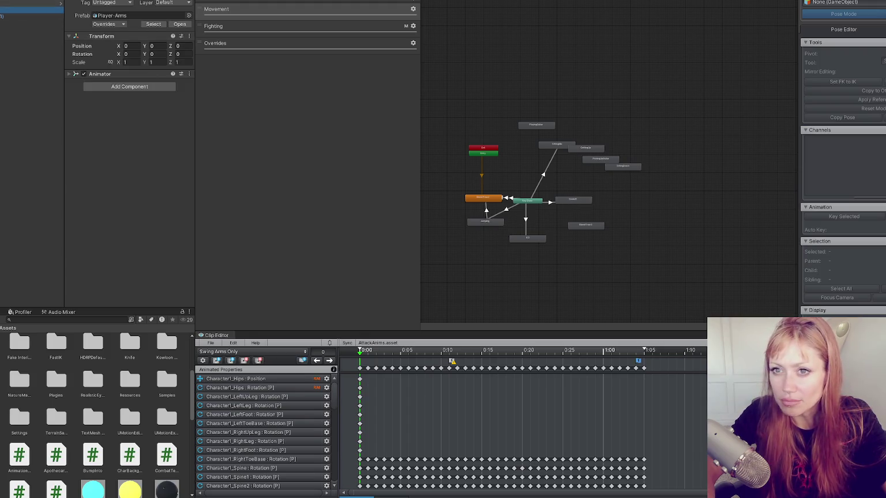
{"action": "left_click", "coordinate": [100, 74]}
{"action": "left_click", "coordinate": [146, 95]}
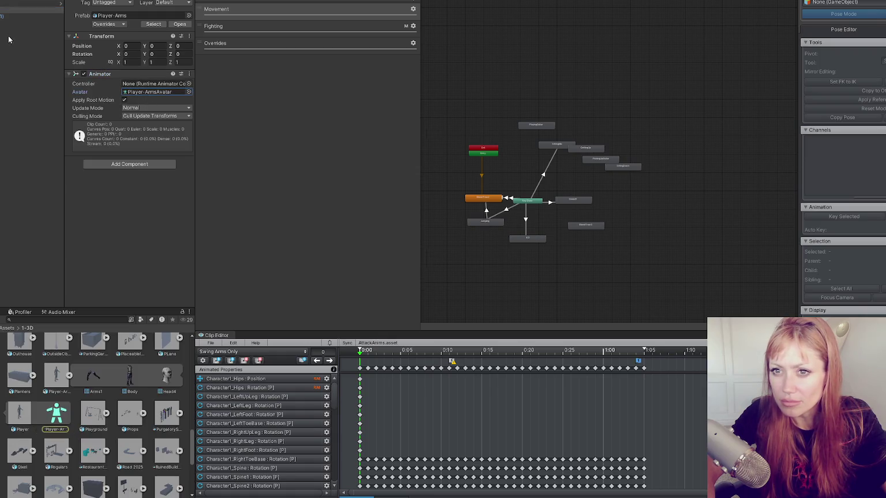
{"action": "left_click", "coordinate": [5, 16]}
{"action": "left_click", "coordinate": [8, 20]}
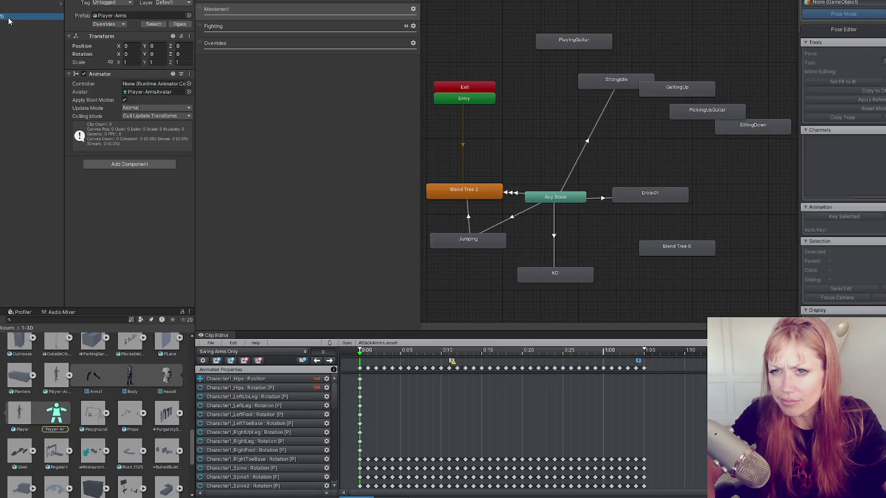
Step: Filter the Project for 'arms', open the Swing Arms Only clip and inspect its EndAttackAnim event
{"action": "left_click", "coordinate": [69, 320]}
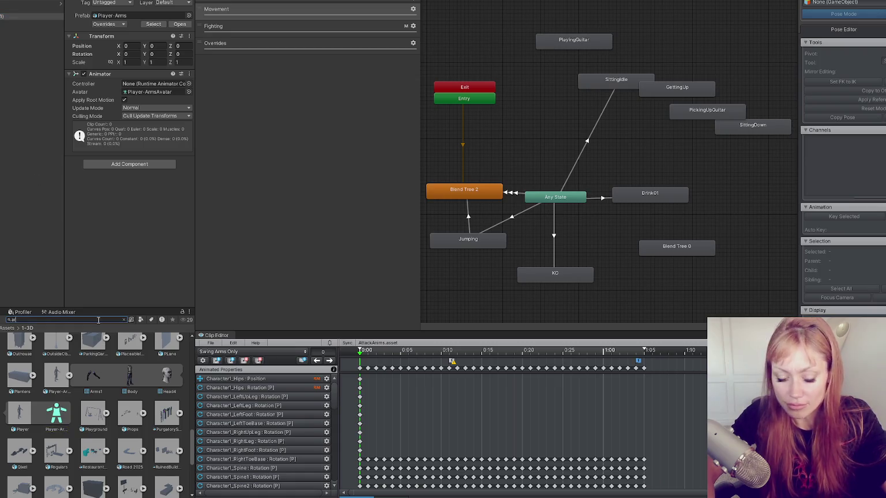
{"action": "type", "text": "arms"}
{"action": "left_click", "coordinate": [167, 366]}
{"action": "left_click", "coordinate": [722, 169]}
{"action": "double_click", "coordinate": [737, 169]}
{"action": "left_click", "coordinate": [184, 1]}
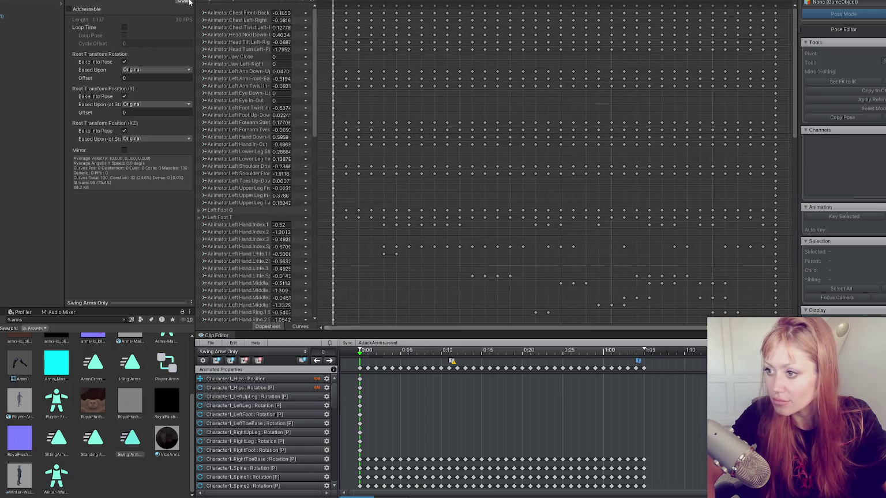
{"action": "left_click", "coordinate": [761, 2]}
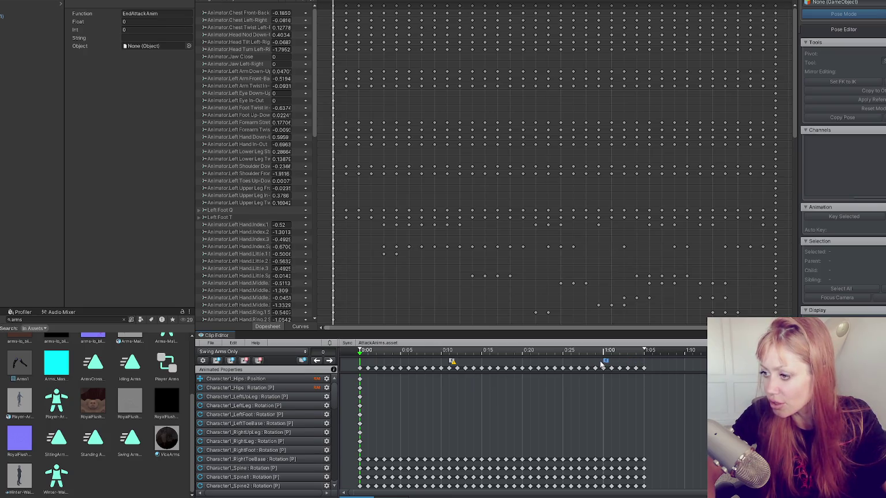
Step: Try exporting the current clip, dismiss the export error, and reselect Player-Arms
{"action": "left_click", "coordinate": [212, 344]}
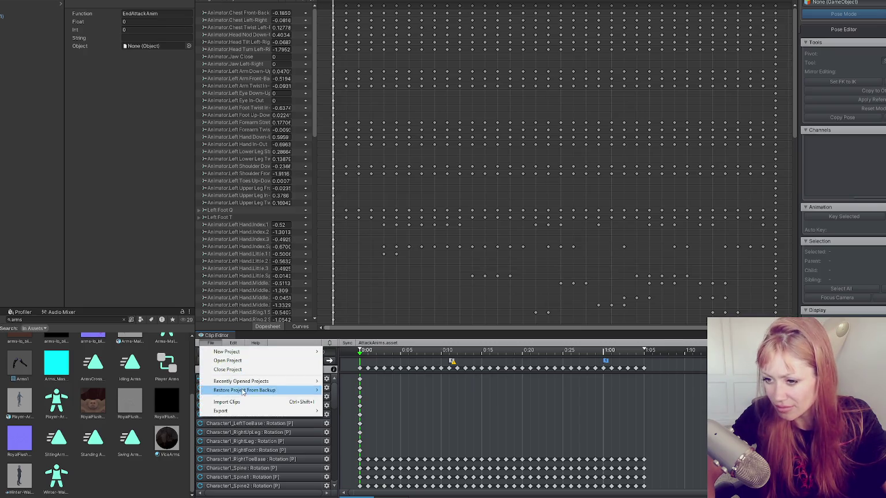
{"action": "mouse_move", "coordinate": [290, 407]}
{"action": "left_click", "coordinate": [326, 411]}
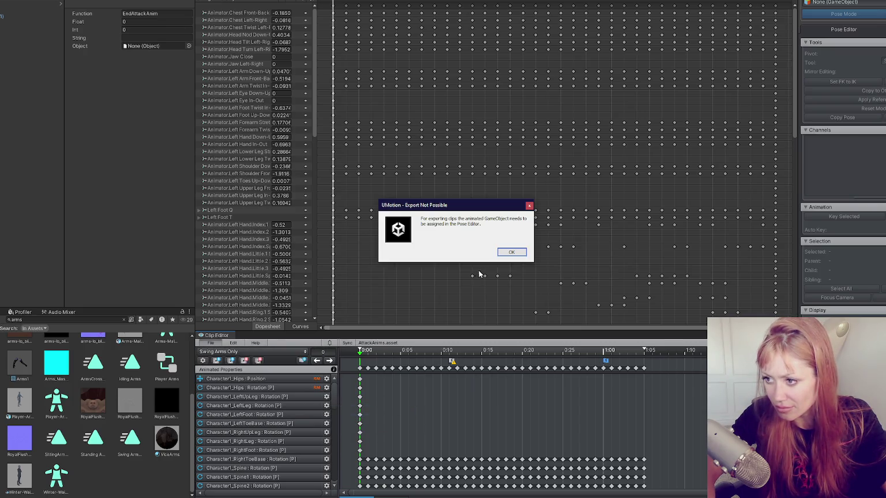
{"action": "left_click", "coordinate": [511, 252]}
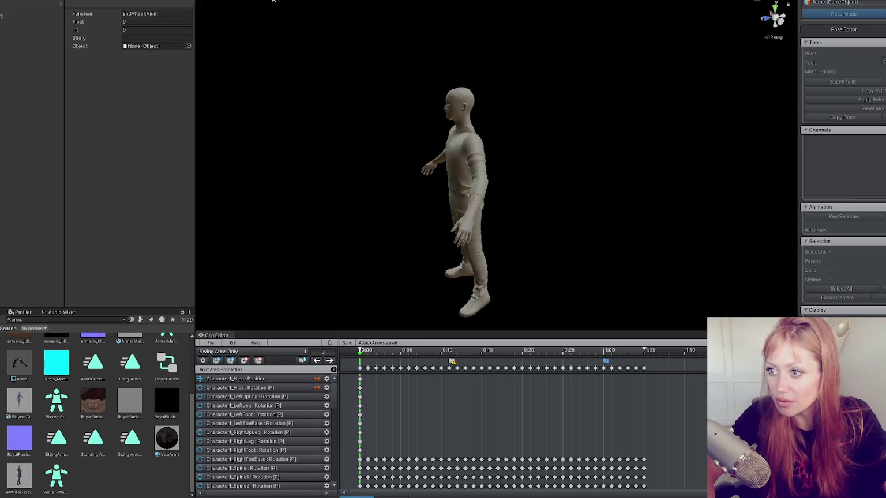
{"action": "left_click", "coordinate": [3, 15]}
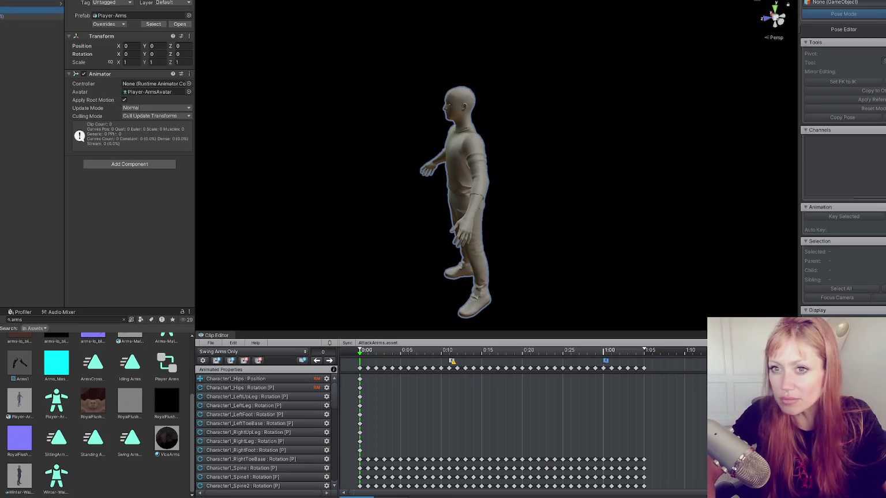
Step: Make Player-Arms UMotion's animated object, switch to a front view, and select the hips bone
{"action": "left_click_drag", "start_coordinate": [3, 15], "coordinate": [818, 4]}
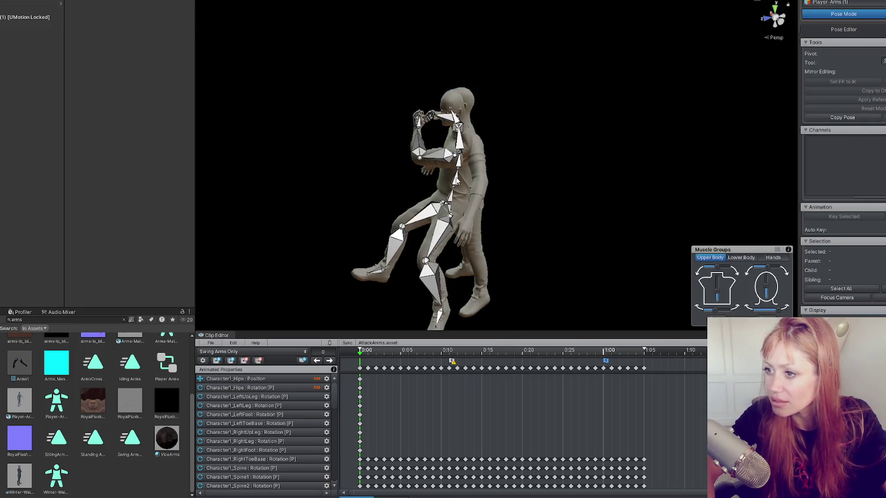
{"action": "left_click", "coordinate": [764, 18]}
{"action": "left_click", "coordinate": [470, 212]}
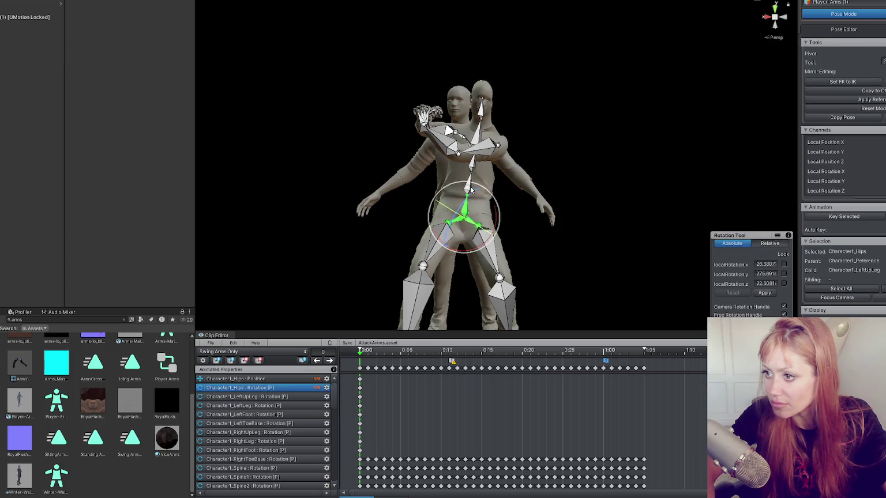
Step: Nudge the hips bone slightly lower and close the finished export log
{"action": "mouse_move", "coordinate": [478, 199]}
{"action": "left_mouse_down"}
{"action": "mouse_move", "coordinate": [470, 233]}
{"action": "mouse_move", "coordinate": [517, 243]}
{"action": "mouse_move", "coordinate": [472, 253]}
{"action": "mouse_move", "coordinate": [429, 229]}
{"action": "mouse_move", "coordinate": [463, 236]}
{"action": "mouse_move", "coordinate": [456, 224]}
{"action": "mouse_move", "coordinate": [431, 225]}
{"action": "mouse_move", "coordinate": [464, 196]}
{"action": "left_mouse_up"}
{"action": "key", "text": "e"}
{"action": "key", "text": "w"}
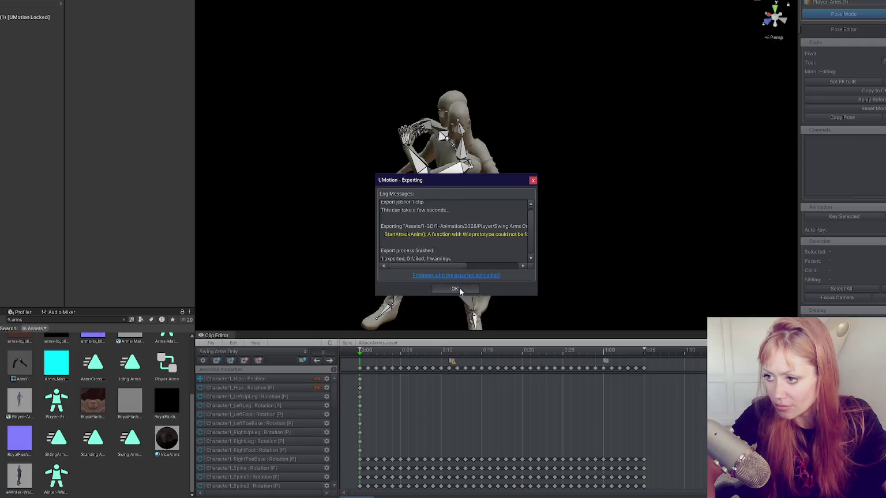
{"action": "left_click", "coordinate": [462, 292]}
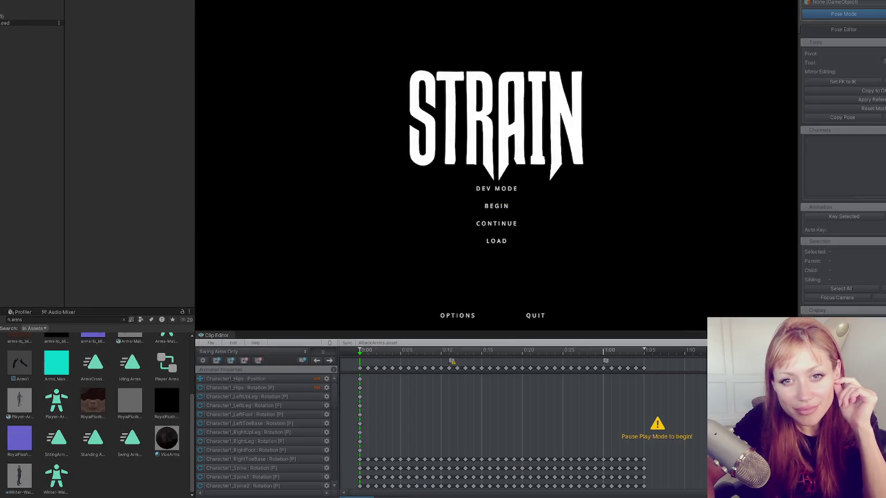
Step: Start the game in dev mode, test a punch, pick up a plank, and type 'stoe' in the pause menu
{"action": "left_click", "coordinate": [481, 189]}
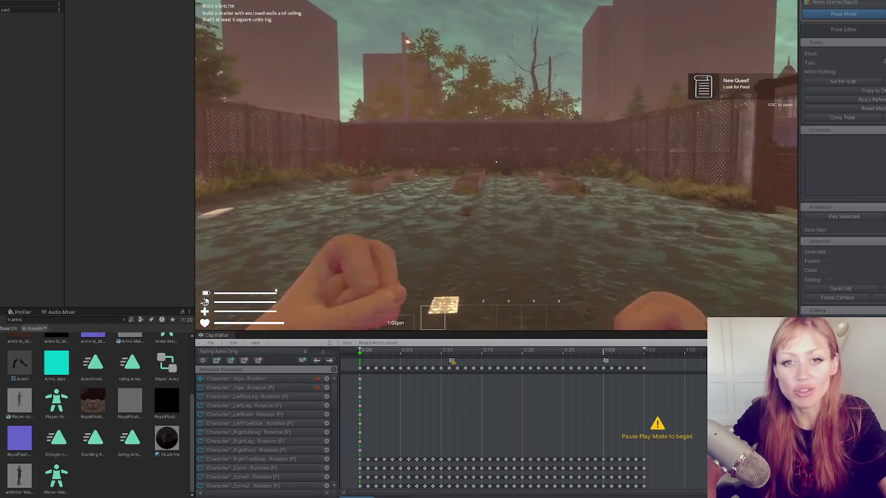
{"action": "left_click", "coordinate": [496, 162]}
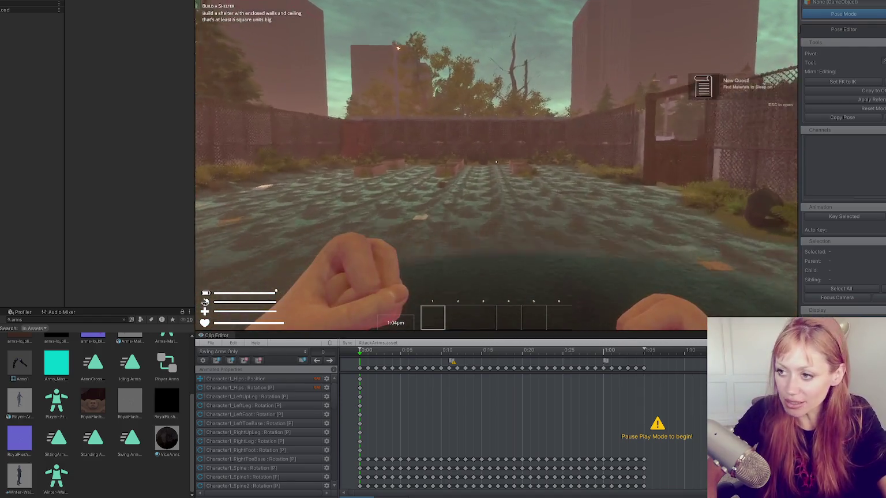
{"action": "key", "text": "e"}
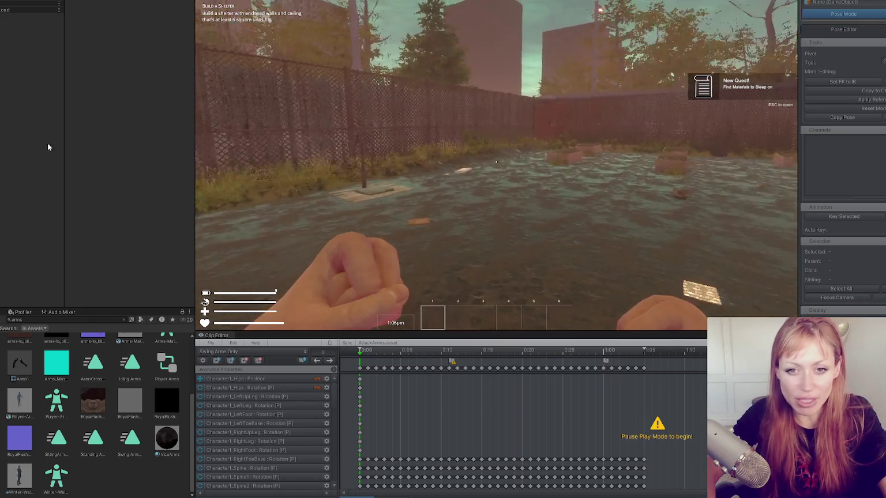
{"action": "left_click", "coordinate": [496, 164]}
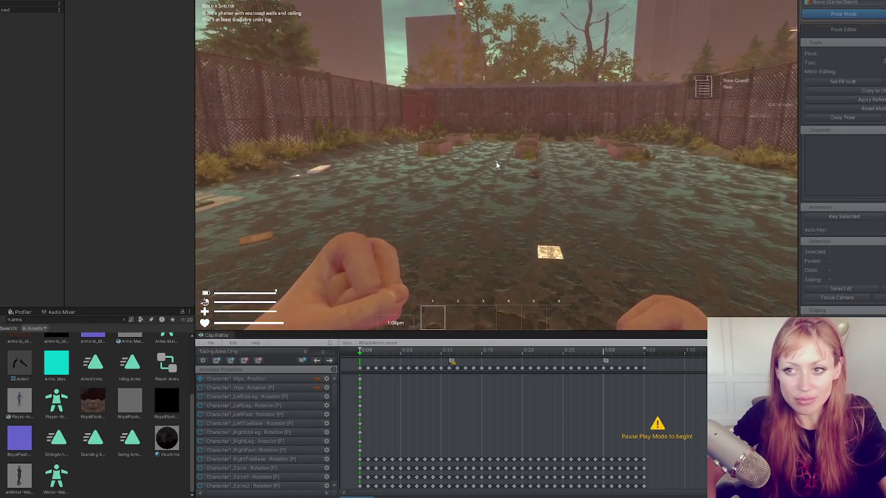
{"action": "key", "text": "Escape"}
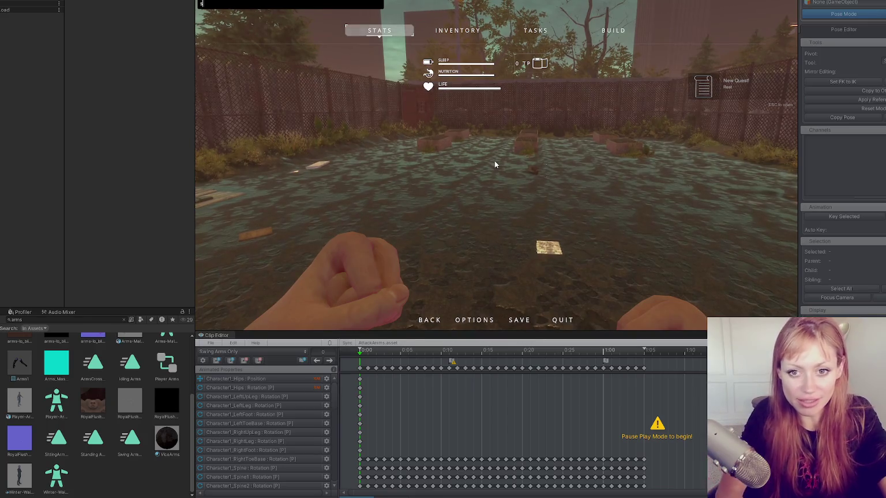
{"action": "type", "text": "stoe"}
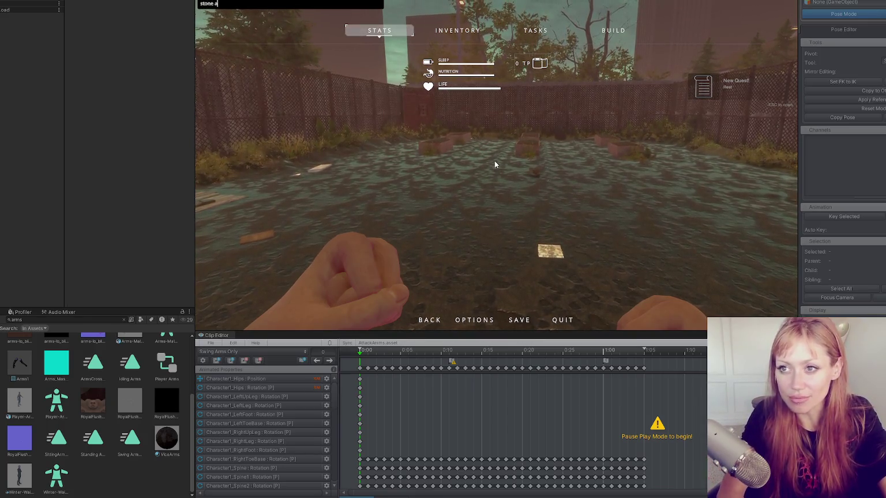
{"action": "key", "text": "Escape"}
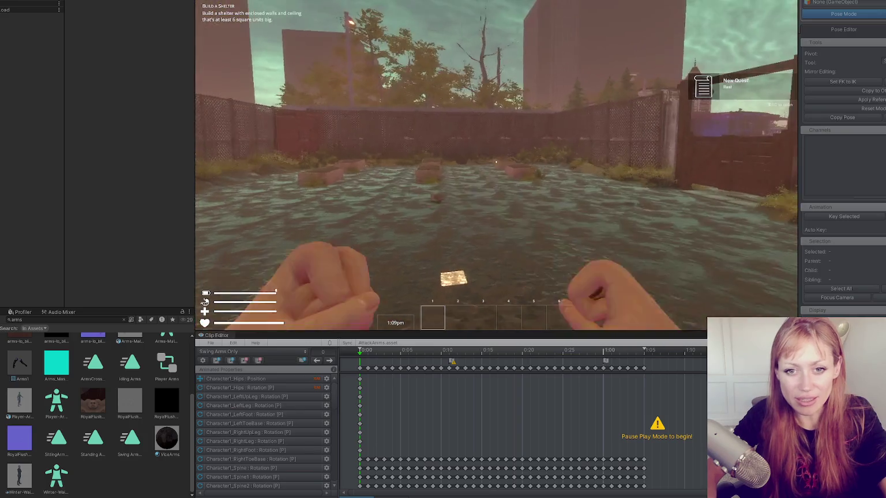
{"action": "key", "text": "Escape"}
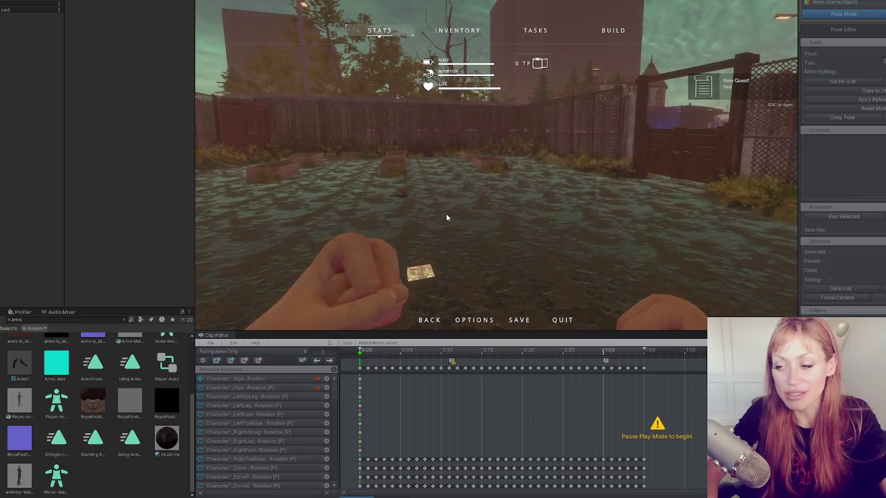
{"action": "key", "text": "Escape"}
Step: Pick up the stone axe, punch the garbage pile until it breaks, then stop play mode
{"action": "key", "text": "w"}
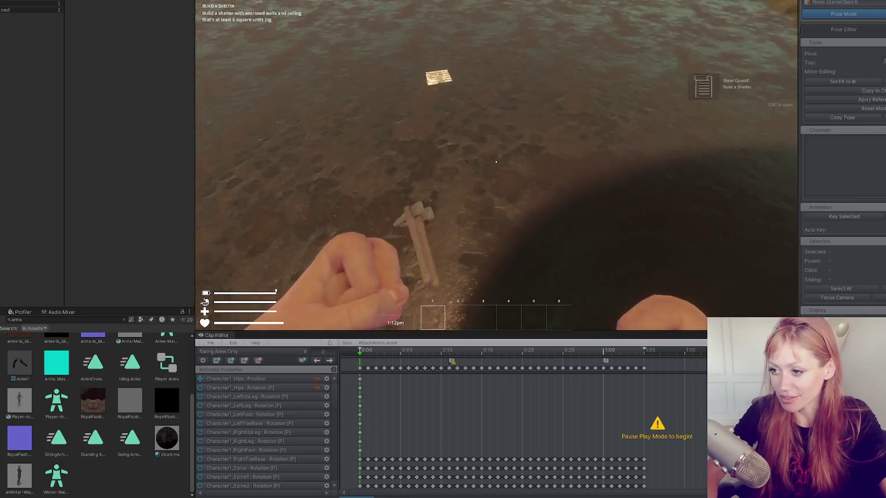
{"action": "key", "text": "e"}
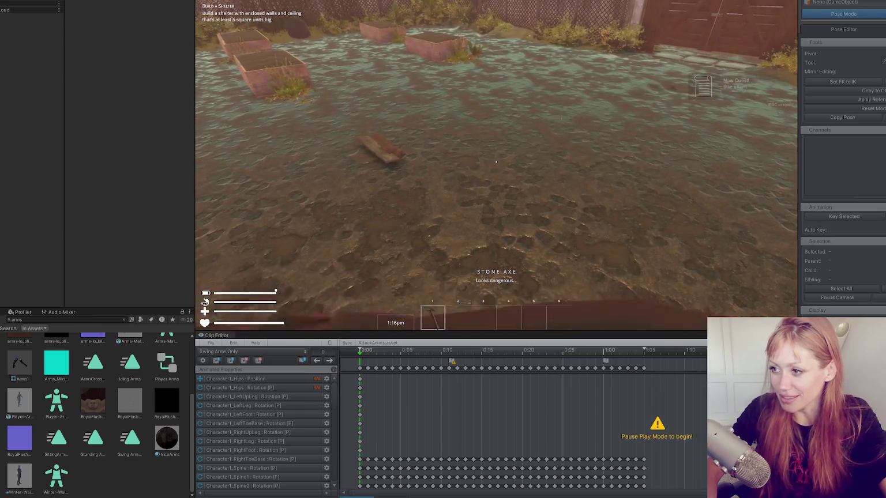
{"action": "left_click", "coordinate": [496, 162]}
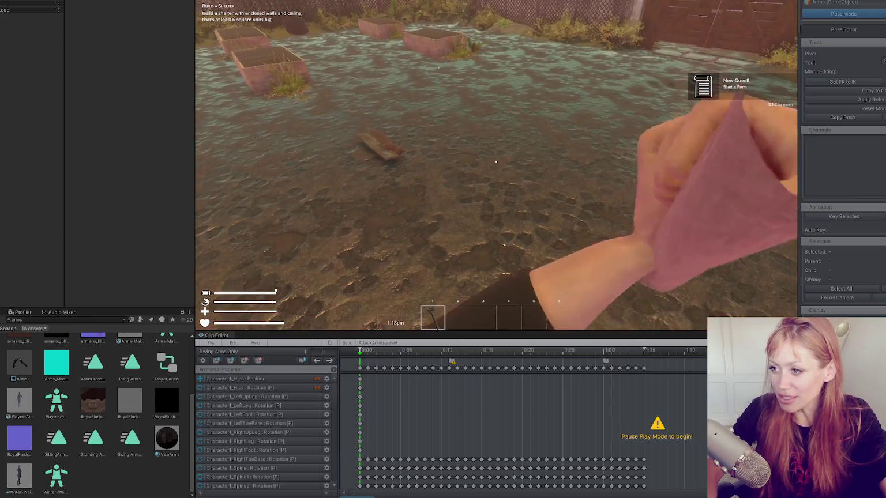
{"action": "left_click", "coordinate": [496, 161]}
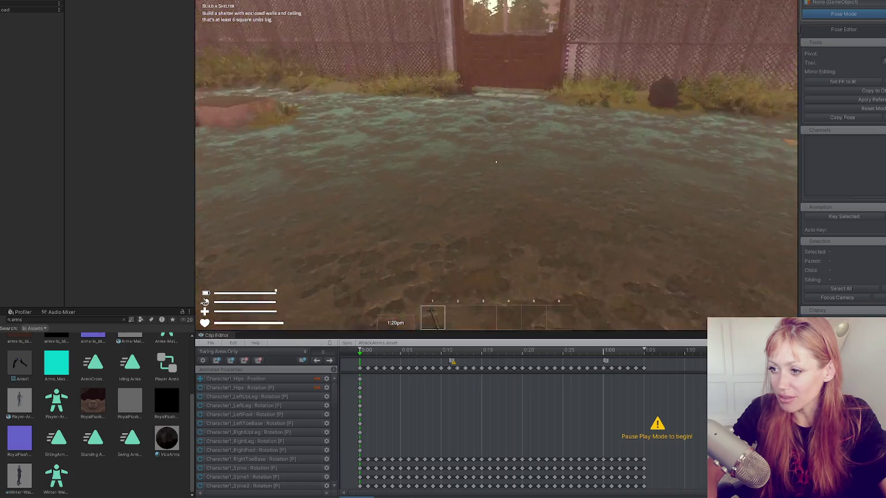
{"action": "left_click", "coordinate": [496, 162]}
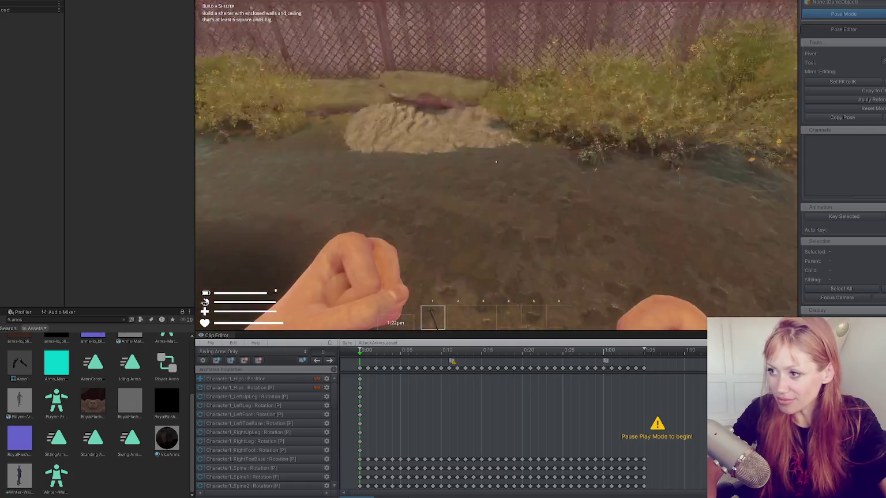
{"action": "left_click", "coordinate": [496, 162]}
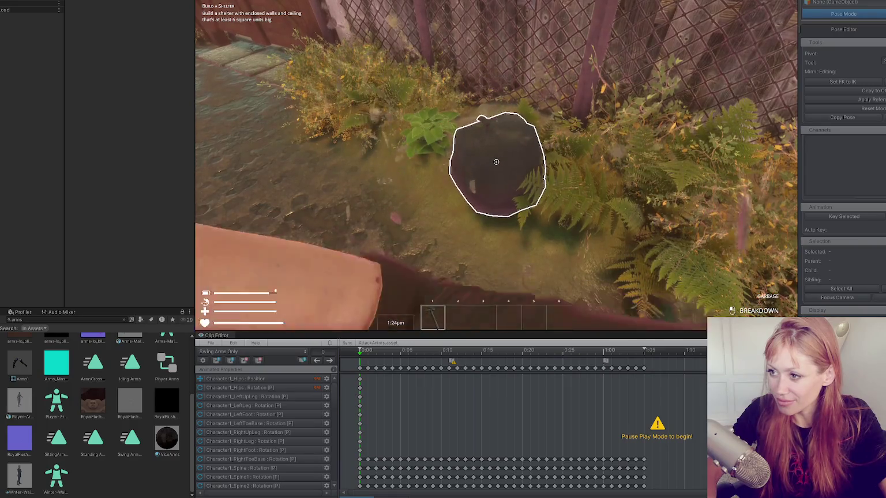
{"action": "left_click", "coordinate": [496, 162]}
{"action": "left_click", "coordinate": [496, 162]}
{"action": "left_click", "coordinate": [496, 162]}
{"action": "left_click", "coordinate": [496, 162]}
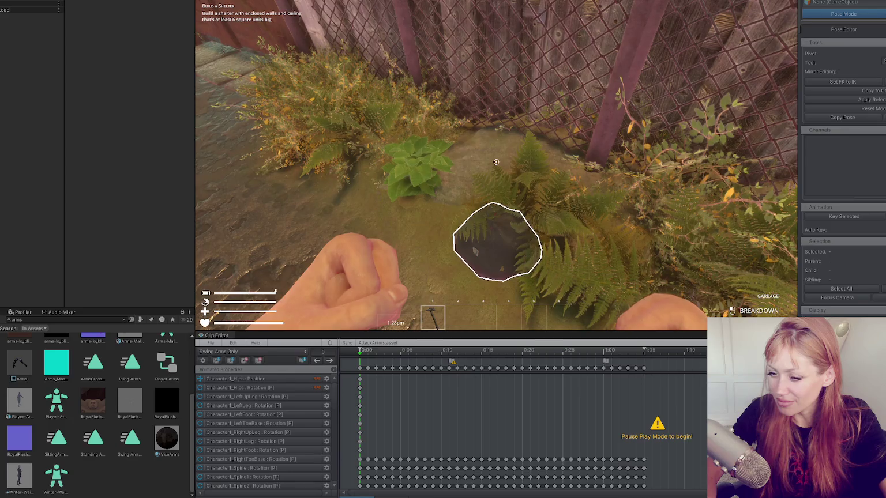
{"action": "left_click", "coordinate": [496, 162]}
{"action": "left_click", "coordinate": [496, 162]}
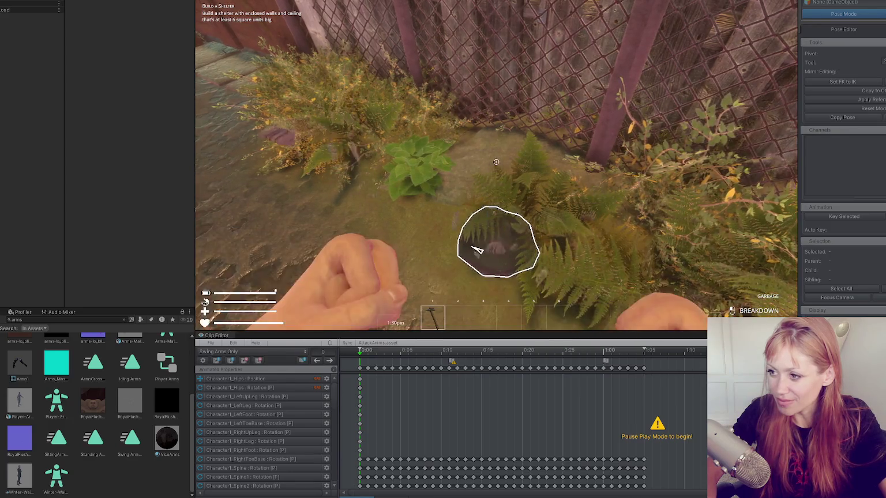
{"action": "key", "text": "Escape"}
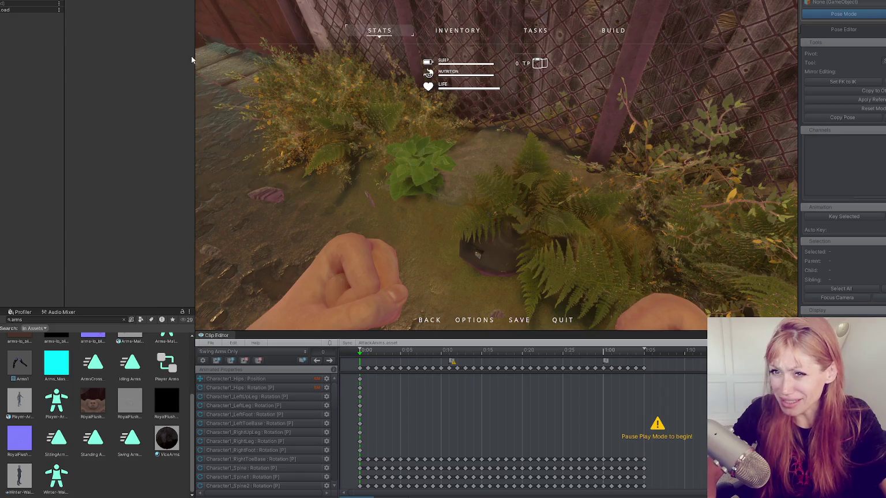
{"action": "key", "text": "ctrl+p"}
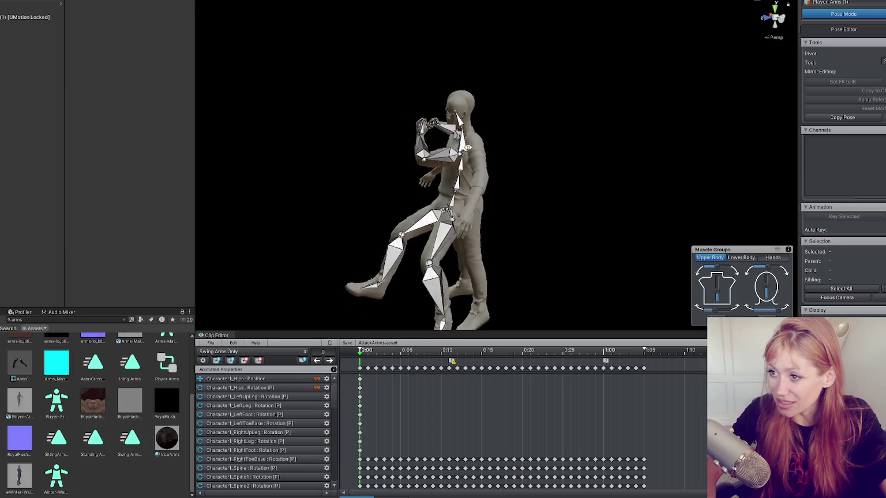
Step: Rotate and move the hips bone into a new pose, dismiss the unapplied-modifications prompt, and preview
{"action": "left_click", "coordinate": [451, 196]}
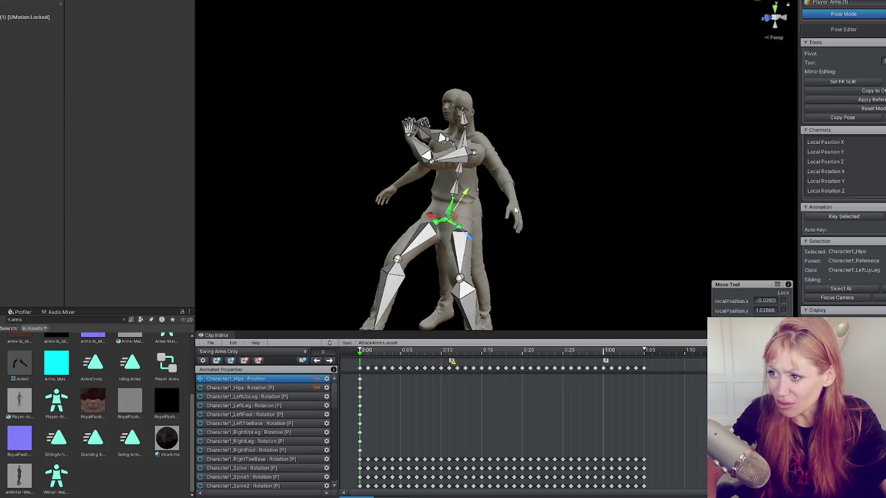
{"action": "key", "text": "e"}
{"action": "left_click_drag", "start_coordinate": [476, 181], "coordinate": [485, 185]}
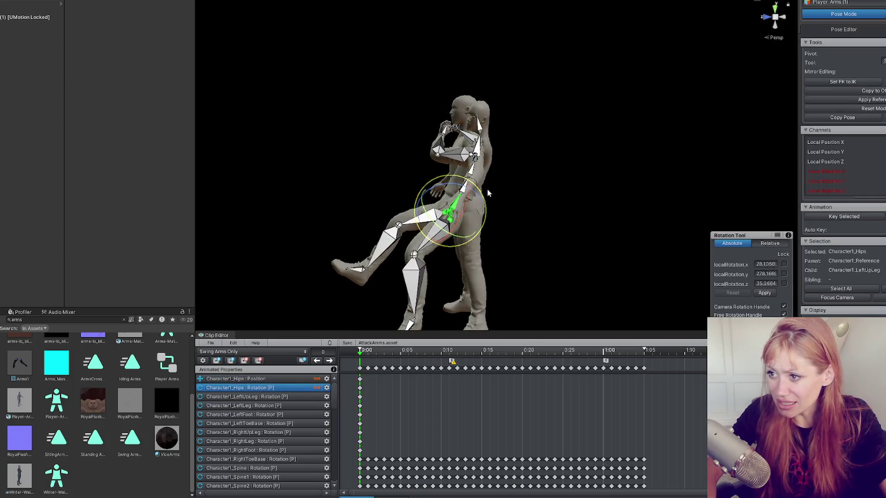
{"action": "key", "text": "w"}
{"action": "mouse_move", "coordinate": [430, 199]}
{"action": "left_mouse_down"}
{"action": "mouse_move", "coordinate": [415, 193]}
{"action": "mouse_move", "coordinate": [462, 216]}
{"action": "mouse_move", "coordinate": [468, 207]}
{"action": "mouse_move", "coordinate": [587, 230]}
{"action": "left_mouse_up"}
{"action": "key", "text": "e"}
{"action": "left_click", "coordinate": [489, 254]}
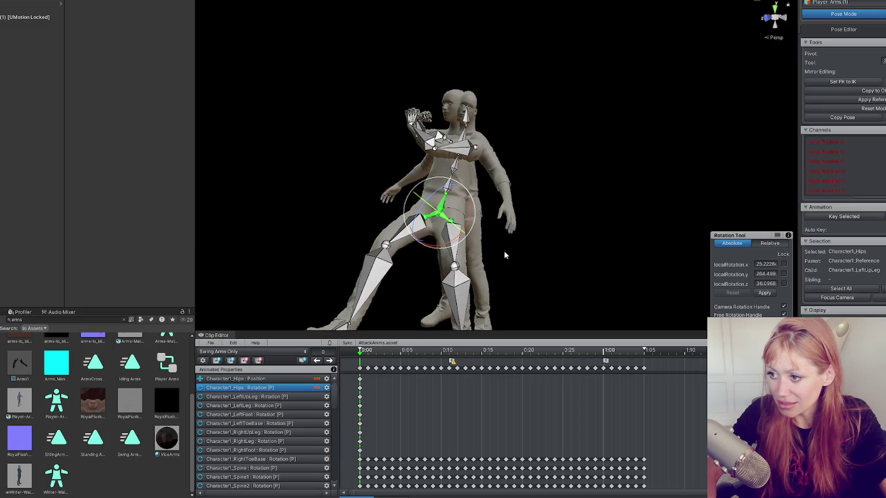
{"action": "key", "text": "space"}
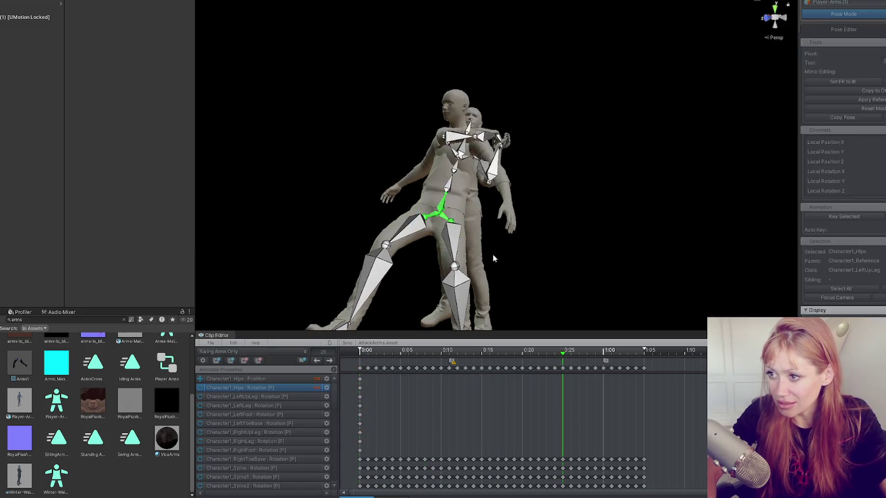
{"action": "key", "text": "space"}
Step: Rotate and raise the hips further, replaying the clip to check the change
{"action": "mouse_move", "coordinate": [439, 203]}
{"action": "left_mouse_down"}
{"action": "mouse_move", "coordinate": [465, 190]}
{"action": "mouse_move", "coordinate": [433, 199]}
{"action": "mouse_move", "coordinate": [473, 196]}
{"action": "mouse_move", "coordinate": [455, 191]}
{"action": "mouse_move", "coordinate": [495, 213]}
{"action": "left_mouse_up"}
{"action": "key", "text": "w"}
{"action": "key", "text": "e"}
{"action": "key", "text": "w"}
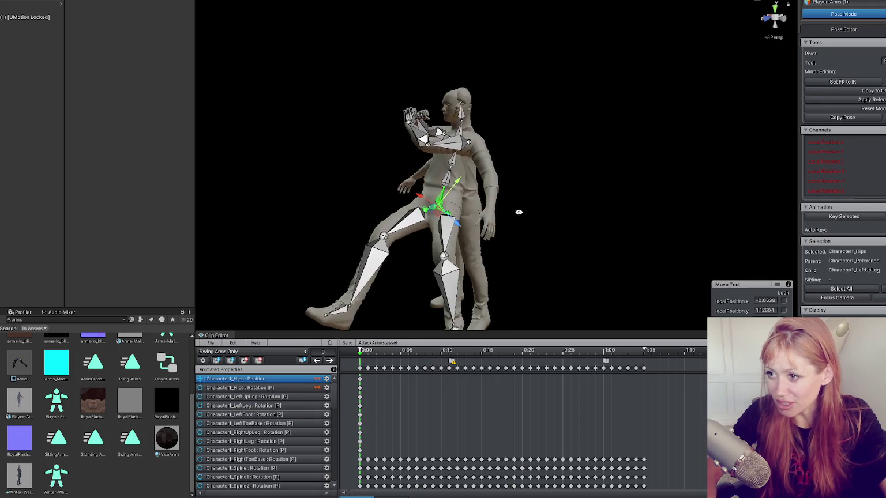
{"action": "key", "text": "Return"}
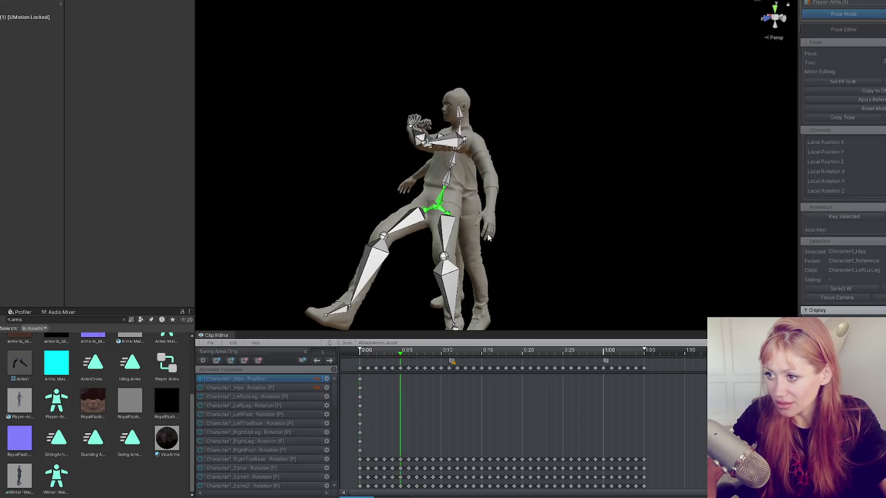
{"action": "key", "text": "space"}
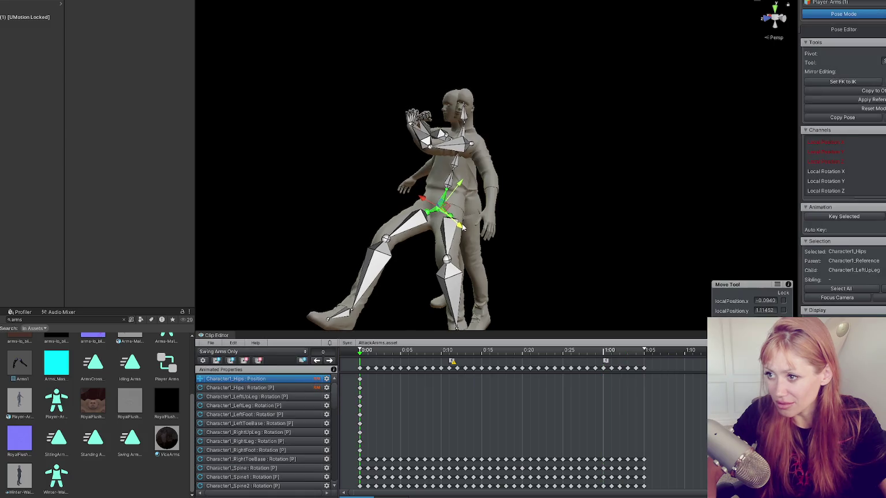
{"action": "key", "text": "space"}
{"action": "key", "text": "Return"}
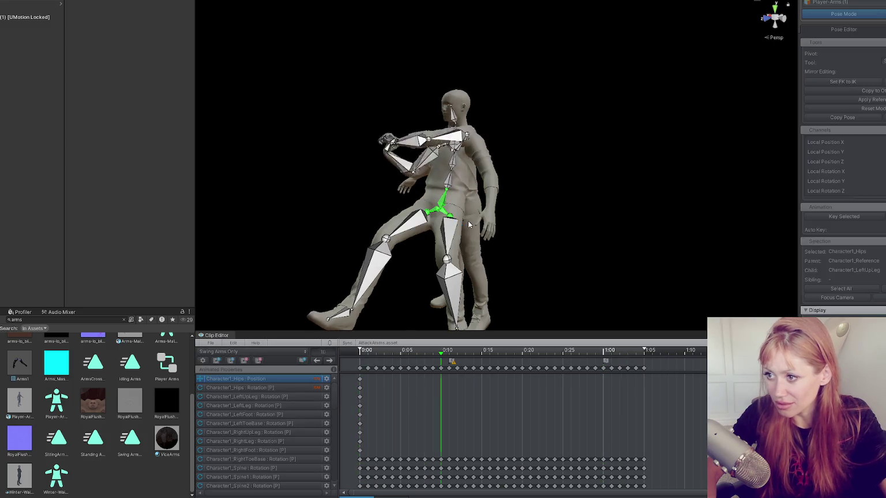
{"action": "key", "text": "space"}
{"action": "key", "text": "space"}
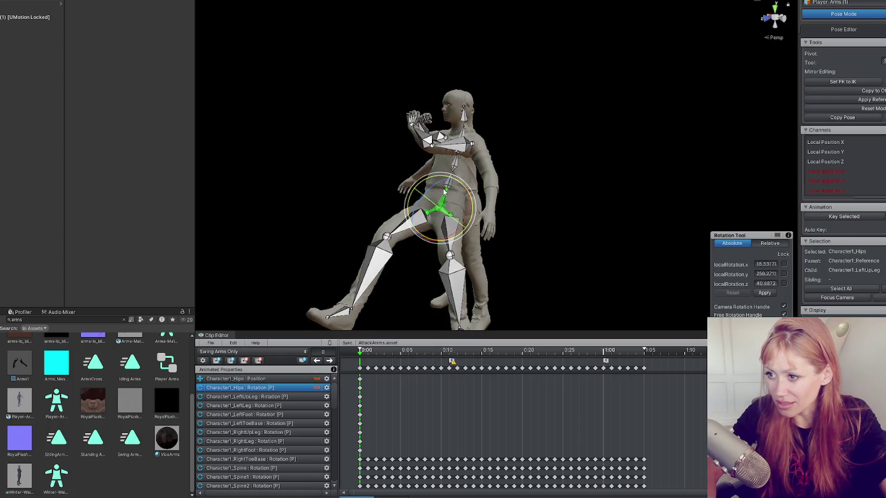
{"action": "key", "text": "space"}
Step: Shift the hips, undo it, then rotate them to settle the final pose and preview
{"action": "left_click_drag", "start_coordinate": [424, 192], "coordinate": [416, 185]}
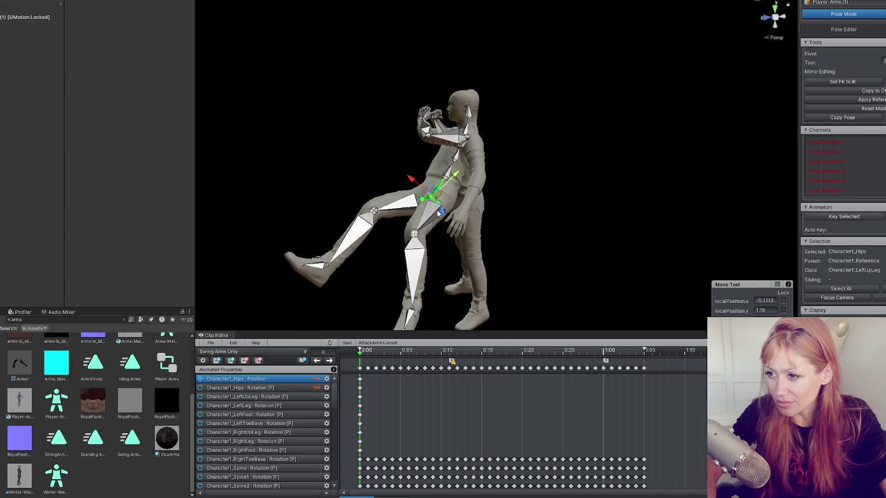
{"action": "key", "text": "ctrl+z"}
{"action": "key", "text": "e"}
{"action": "left_click_drag", "start_coordinate": [436, 214], "coordinate": [476, 213]}
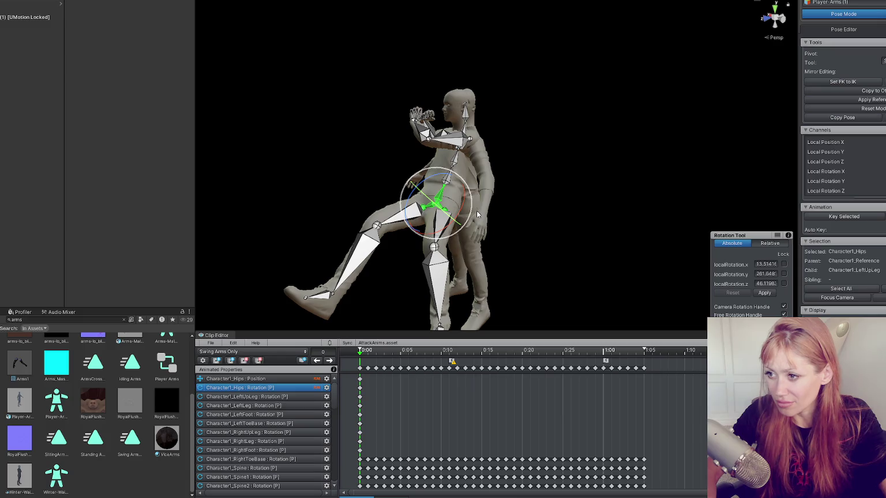
{"action": "key", "text": "space"}
{"action": "key", "text": "space"}
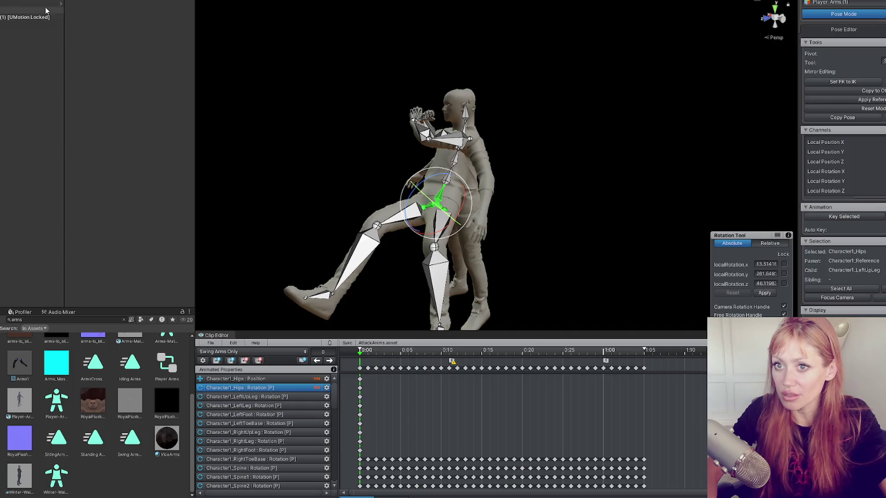
Step: Export the re-posed animation clip and close the export report
{"action": "left_click", "coordinate": [210, 343]}
{"action": "mouse_move", "coordinate": [260, 411]}
{"action": "left_click", "coordinate": [346, 411]}
{"action": "left_click", "coordinate": [455, 289]}
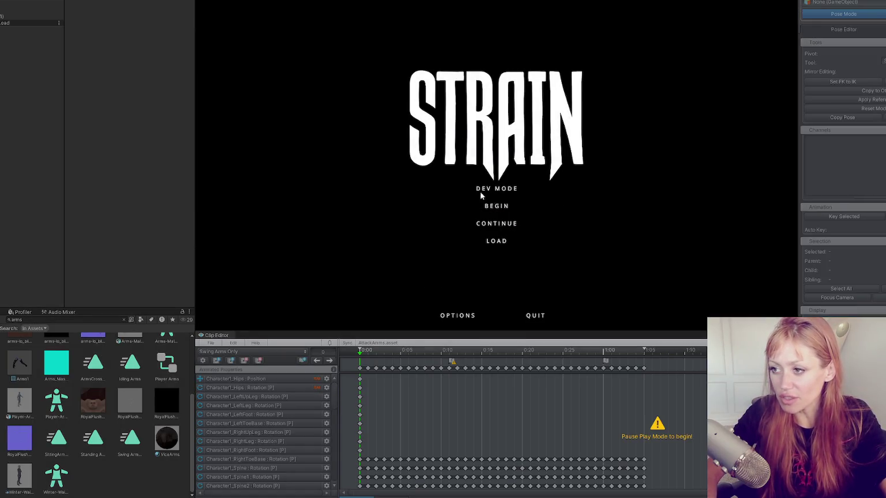
Step: Start the game, throw a punch, and spawn 'stone ax' through the pause menu's dev field
{"action": "left_click", "coordinate": [474, 201]}
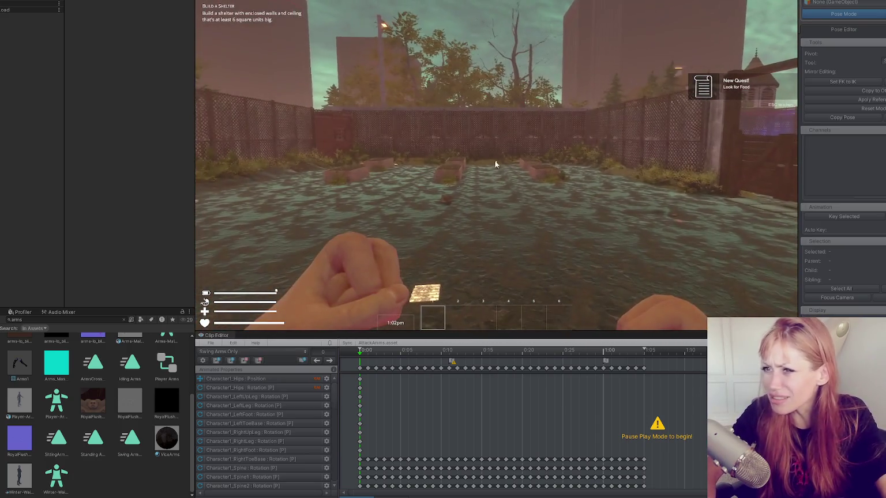
{"action": "left_click", "coordinate": [495, 162]}
{"action": "key", "text": "Escape"}
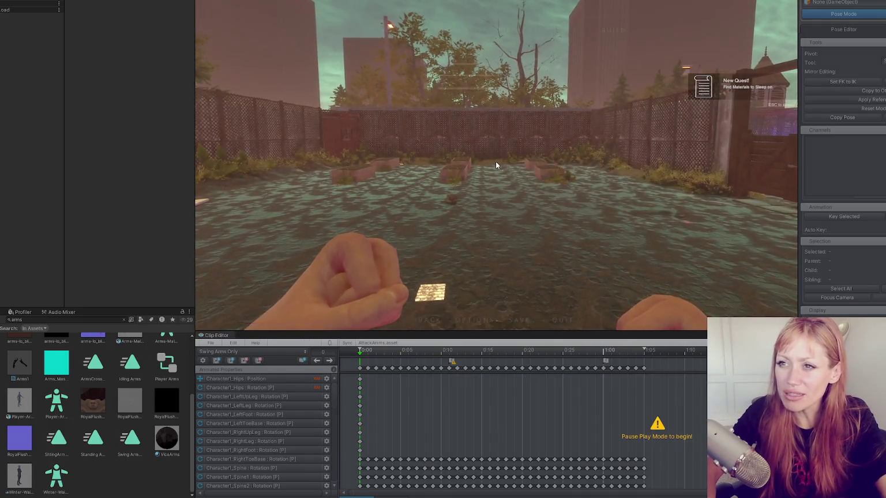
{"action": "type", "text": "stone ax"}
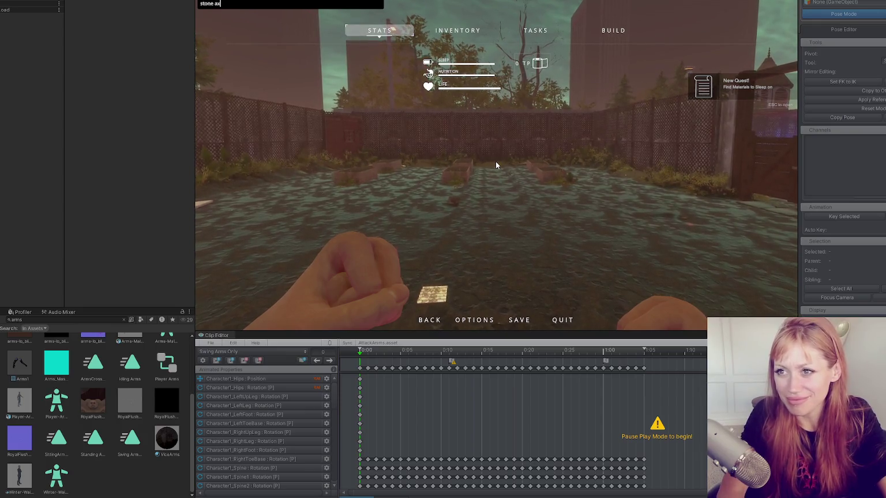
{"action": "key", "text": "Return"}
{"action": "key", "text": "Escape"}
Step: Swing the stone axe several times, then pause and stop play mode
{"action": "left_click", "coordinate": [496, 161]}
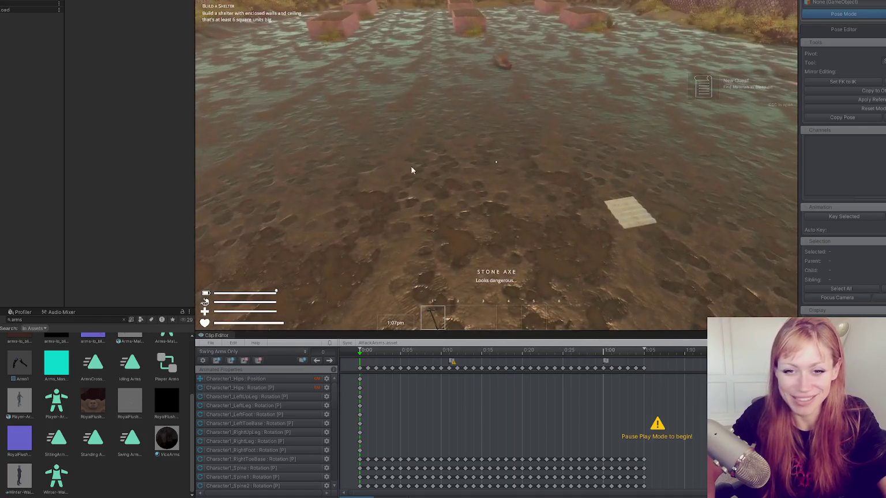
{"action": "left_click", "coordinate": [496, 162]}
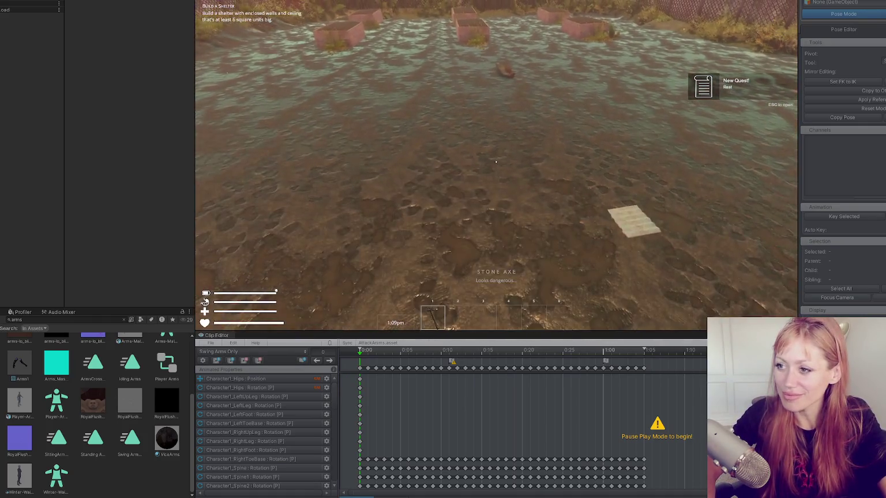
{"action": "left_click", "coordinate": [495, 162]}
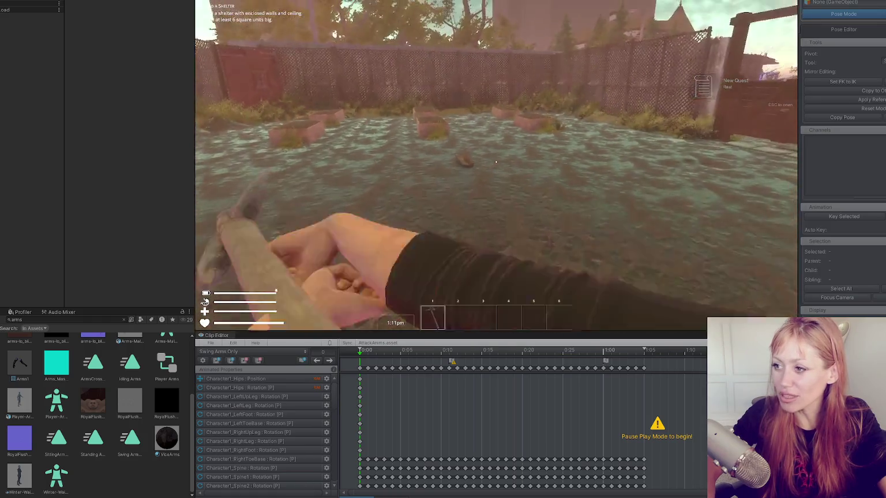
{"action": "left_click", "coordinate": [496, 161]}
{"action": "left_click", "coordinate": [495, 162]}
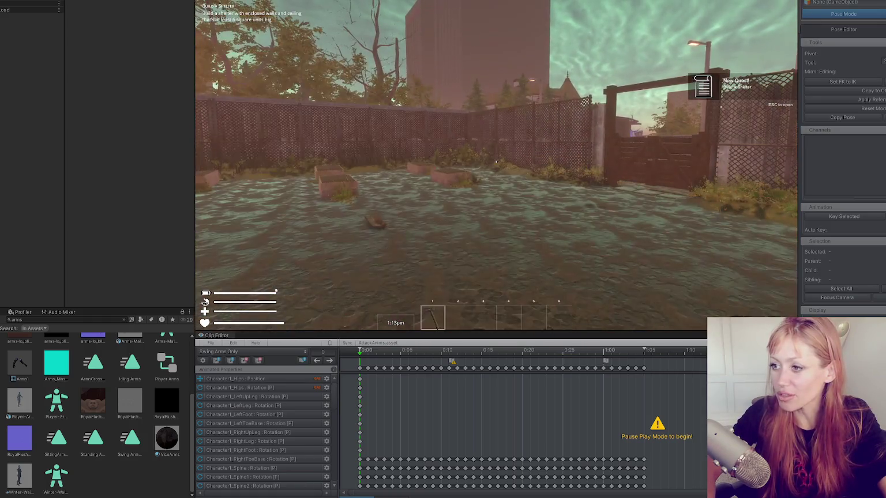
{"action": "key", "text": "Escape"}
{"action": "key", "text": "ctrl+p"}
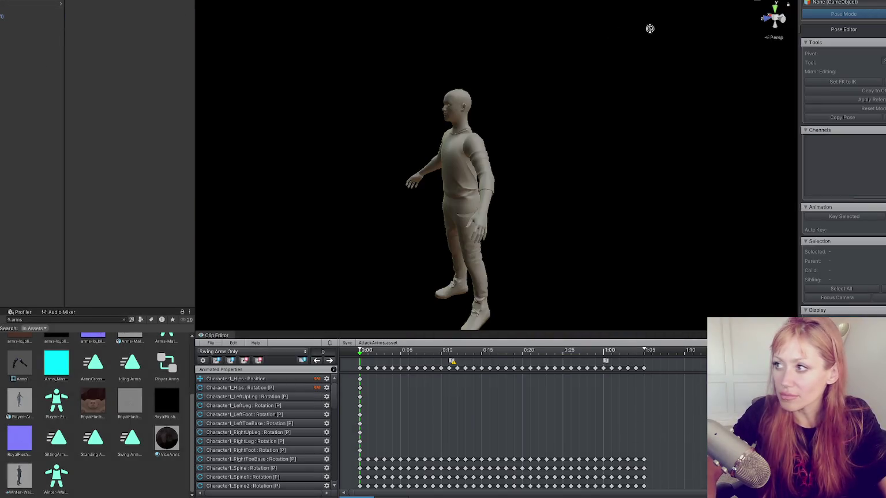
Step: Turn on Pose Mode, select the Hips bone, shift it, and preview the clip
{"action": "left_click", "coordinate": [827, 12]}
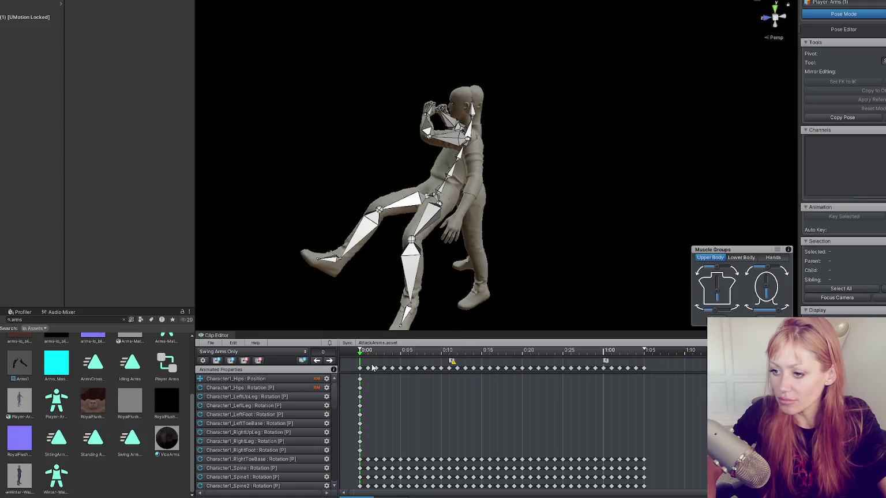
{"action": "left_click", "coordinate": [433, 196]}
{"action": "left_click_drag", "start_coordinate": [411, 182], "coordinate": [465, 182]}
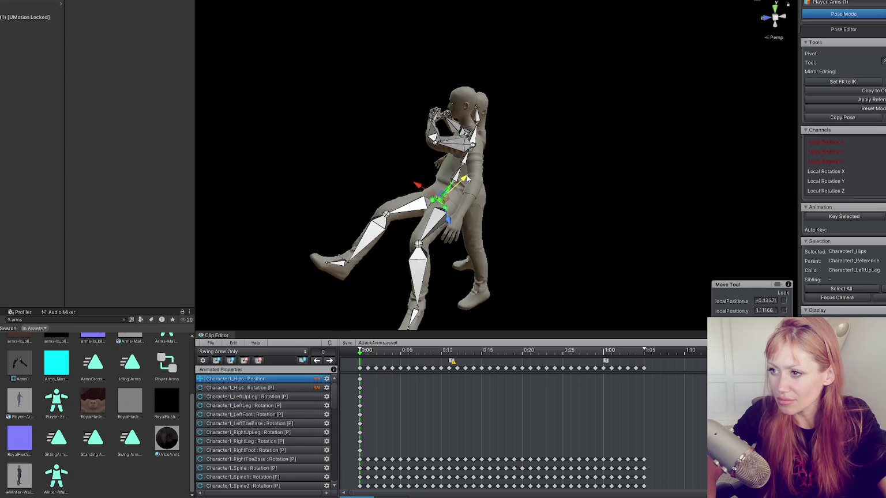
{"action": "key", "text": "space"}
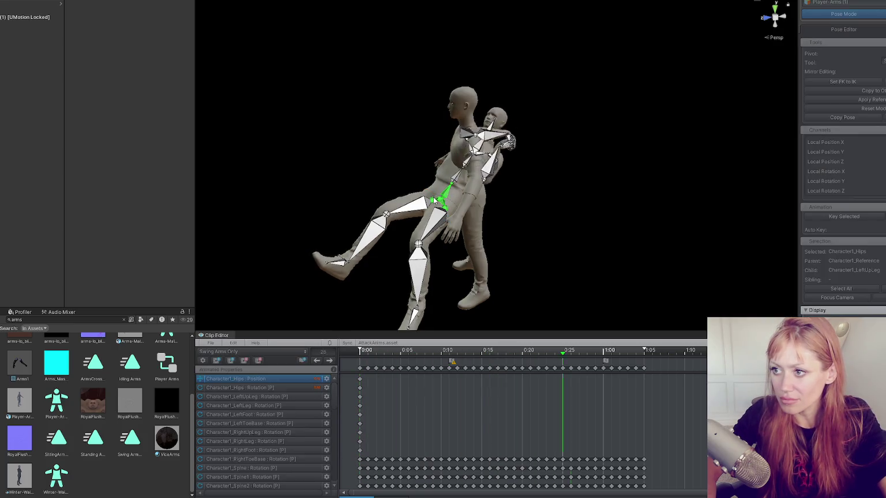
{"action": "key", "text": "space"}
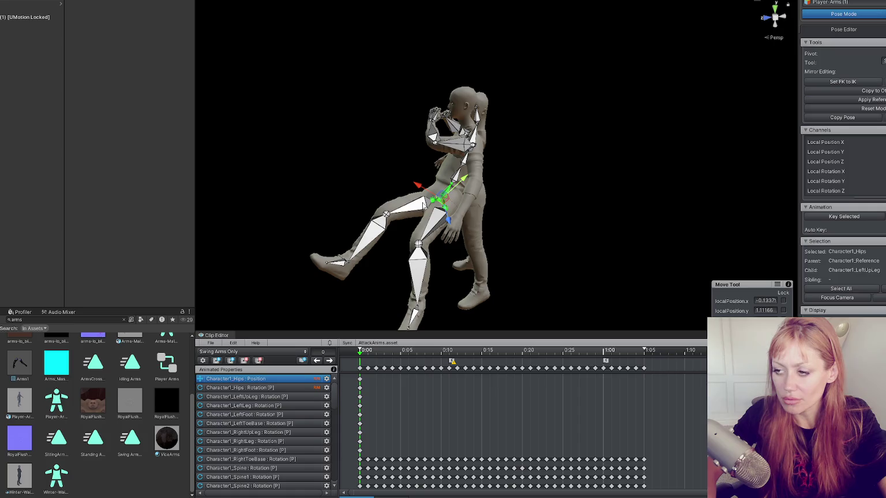
{"action": "key", "text": "space"}
Step: Rotate the hips in several passes, previewing the clip after each adjustment
{"action": "key", "text": "space"}
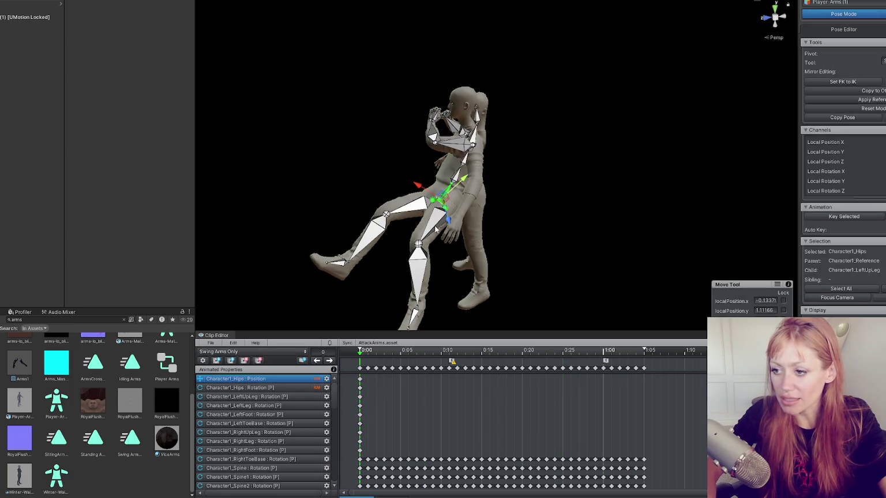
{"action": "key", "text": "e"}
{"action": "left_click_drag", "start_coordinate": [462, 181], "coordinate": [469, 173]}
{"action": "key", "text": "space"}
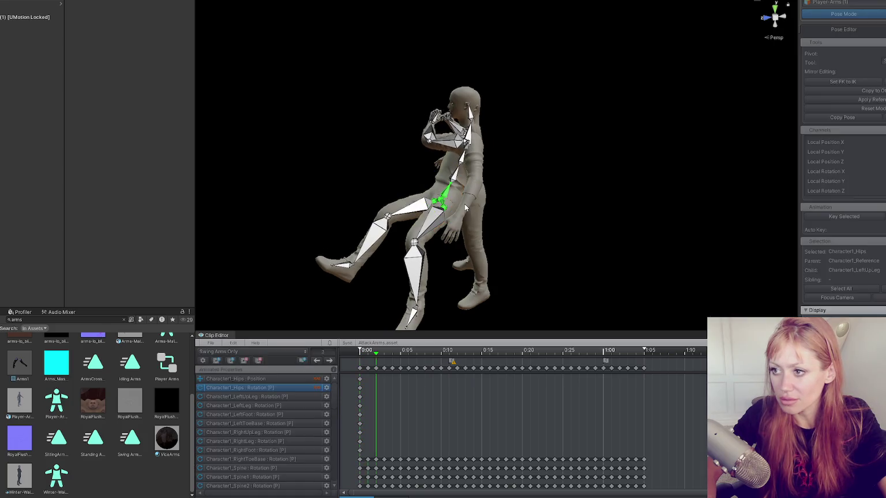
{"action": "key", "text": "space"}
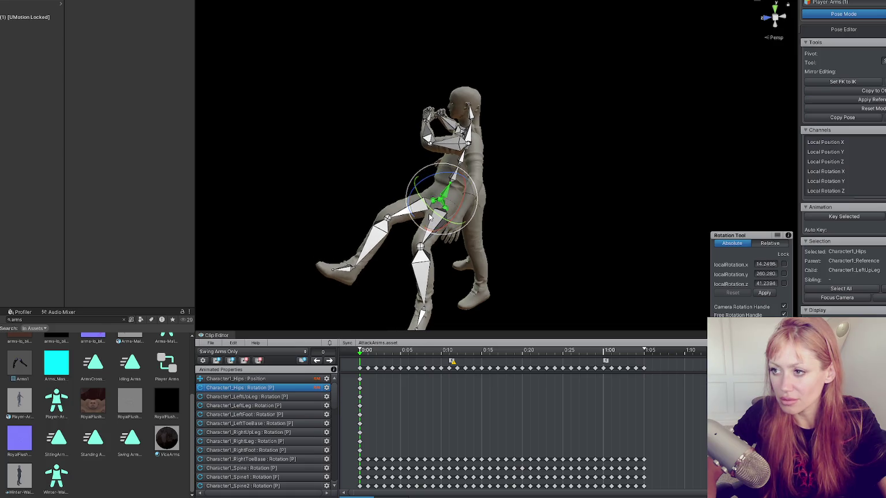
{"action": "key", "text": "space"}
{"action": "key", "text": "space"}
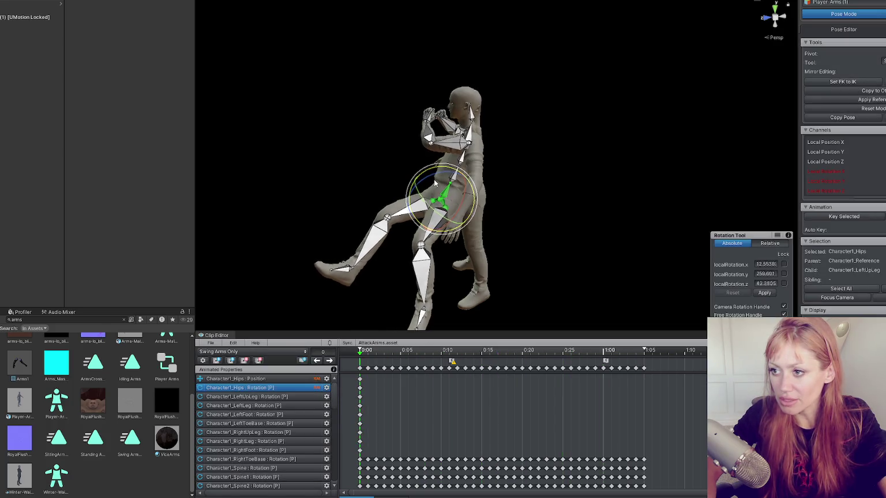
{"action": "mouse_move", "coordinate": [439, 185]}
{"action": "left_mouse_down"}
{"action": "mouse_move", "coordinate": [453, 183]}
{"action": "mouse_move", "coordinate": [455, 206]}
{"action": "left_mouse_up"}
{"action": "key", "text": "space"}
{"action": "key", "text": "space"}
{"action": "key", "text": "space"}
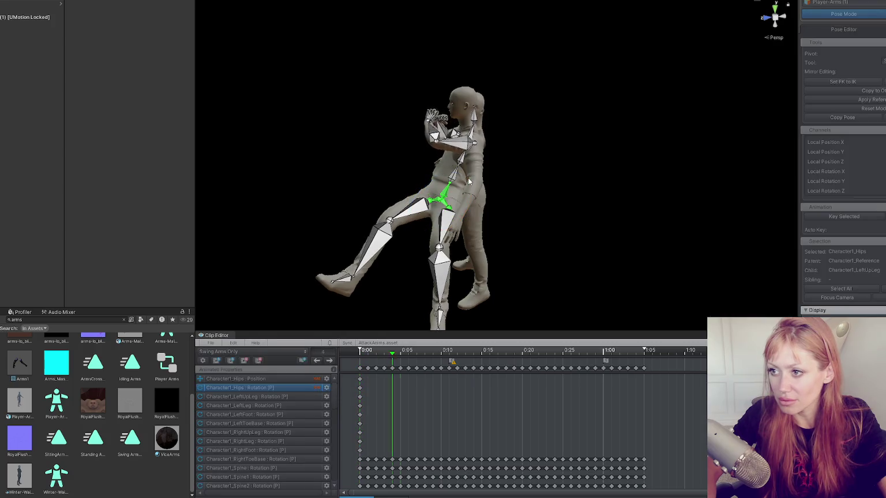
{"action": "key", "text": "space"}
{"action": "mouse_move", "coordinate": [476, 171]}
{"action": "left_mouse_down"}
{"action": "mouse_move", "coordinate": [482, 163]}
{"action": "mouse_move", "coordinate": [482, 178]}
{"action": "left_mouse_up"}
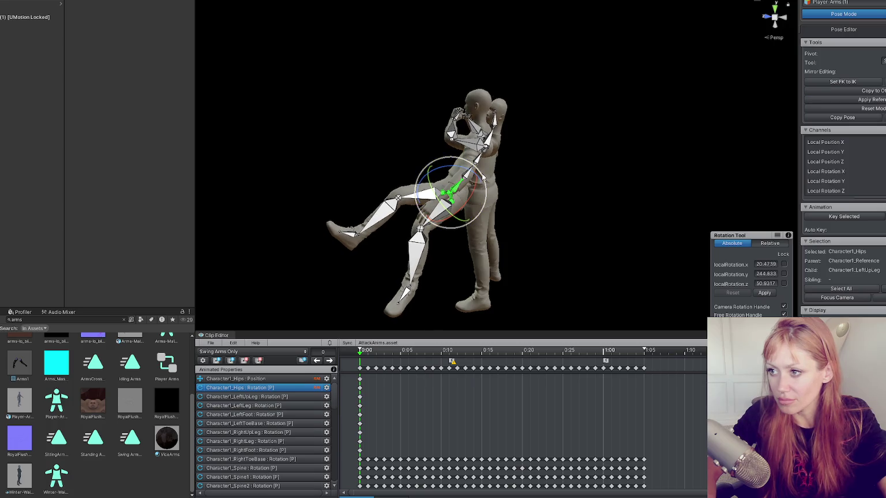
{"action": "key", "text": "space"}
{"action": "key", "text": "space"}
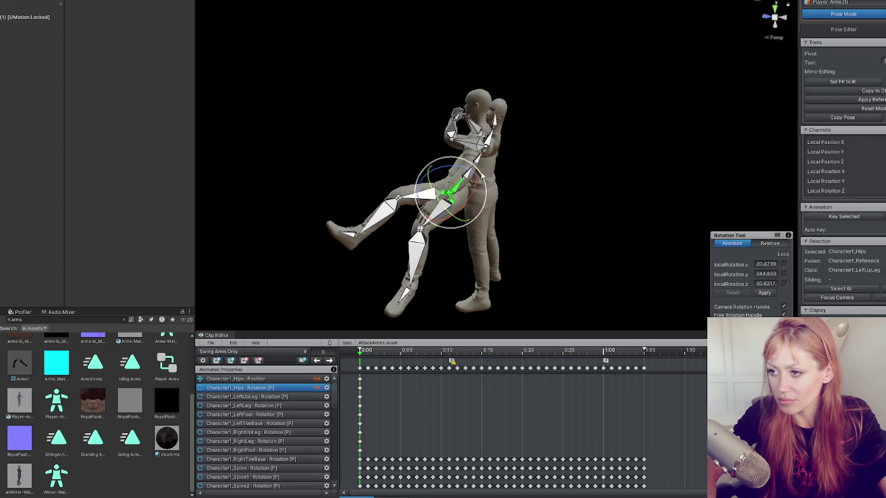
Step: Lower the hips and shift the body left, then orbit to face the character's front
{"action": "key", "text": "w"}
{"action": "mouse_move", "coordinate": [469, 184]}
{"action": "left_mouse_down"}
{"action": "mouse_move", "coordinate": [449, 202]}
{"action": "mouse_move", "coordinate": [424, 180]}
{"action": "mouse_move", "coordinate": [519, 191]}
{"action": "mouse_move", "coordinate": [651, 170]}
{"action": "mouse_move", "coordinate": [623, 178]}
{"action": "left_mouse_up"}
{"action": "mouse_move", "coordinate": [526, 220]}
{"action": "left_mouse_down"}
{"action": "mouse_move", "coordinate": [319, 237]}
{"action": "mouse_move", "coordinate": [369, 219]}
{"action": "left_mouse_up"}
{"action": "mouse_move", "coordinate": [449, 223]}
{"action": "left_mouse_down"}
{"action": "mouse_move", "coordinate": [638, 258]}
{"action": "mouse_move", "coordinate": [405, 193]}
{"action": "left_mouse_up"}
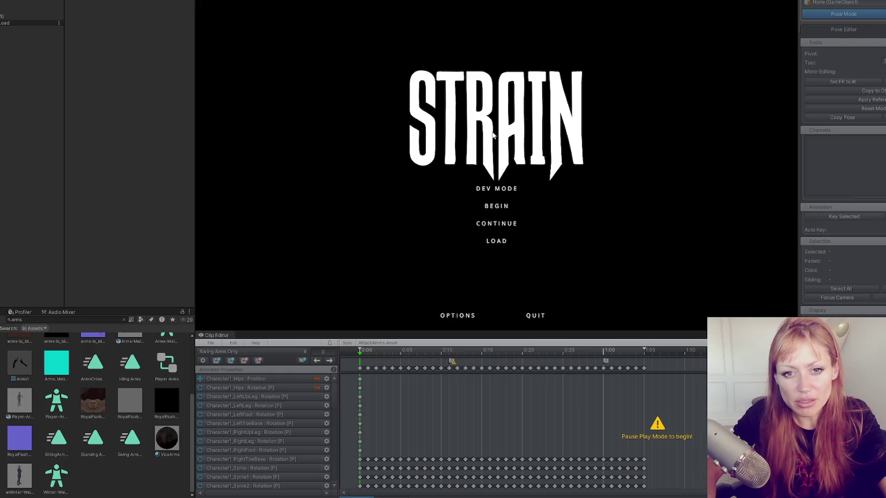
Step: Launch the game in DEV MODE, equip and place the plank, then punch empty-handed
{"action": "left_click", "coordinate": [517, 190]}
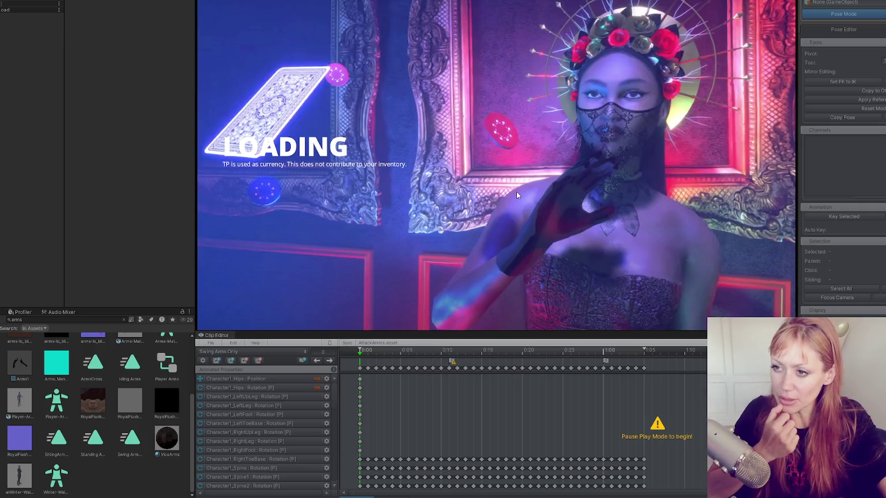
{"action": "key", "text": "1"}
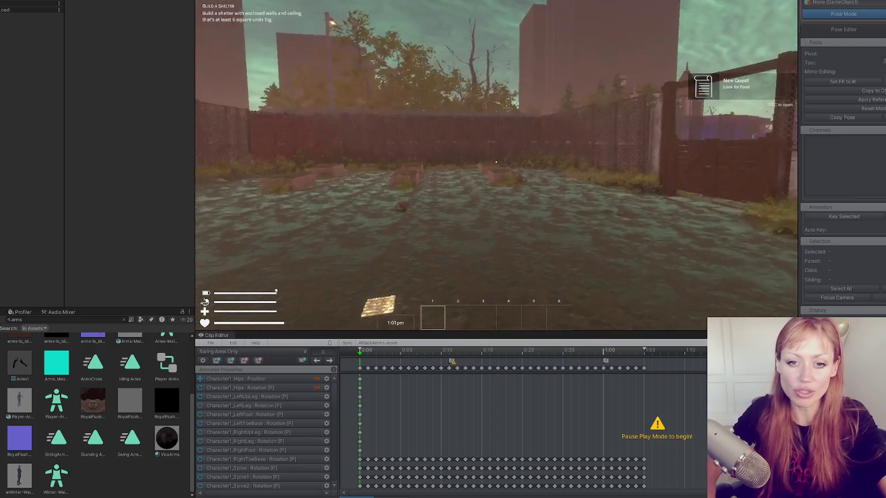
{"action": "left_click", "coordinate": [496, 162]}
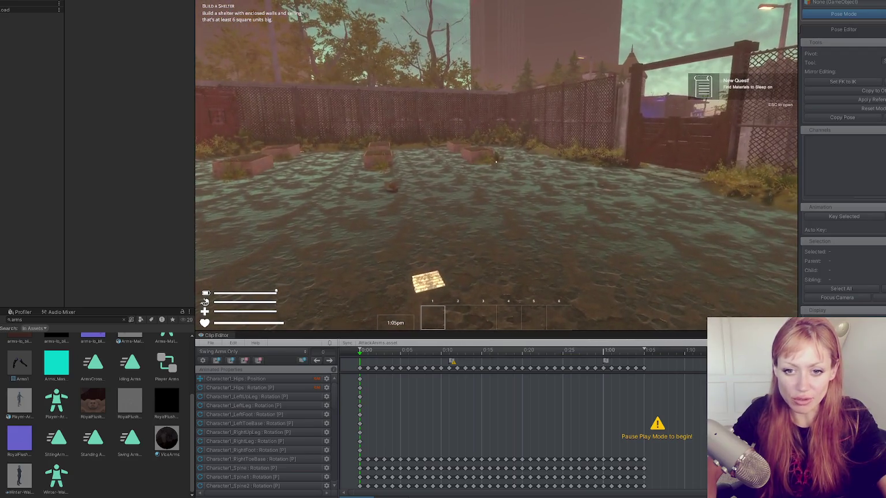
{"action": "left_click", "coordinate": [496, 162]}
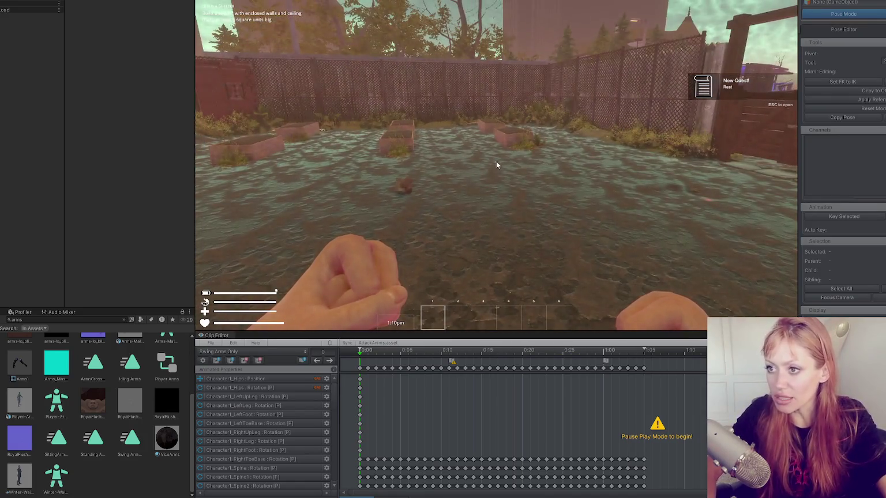
Step: Spawn a stone axe by entering 'stone a' in the pause menu, walk over and pick it up
{"action": "key", "text": "Escape"}
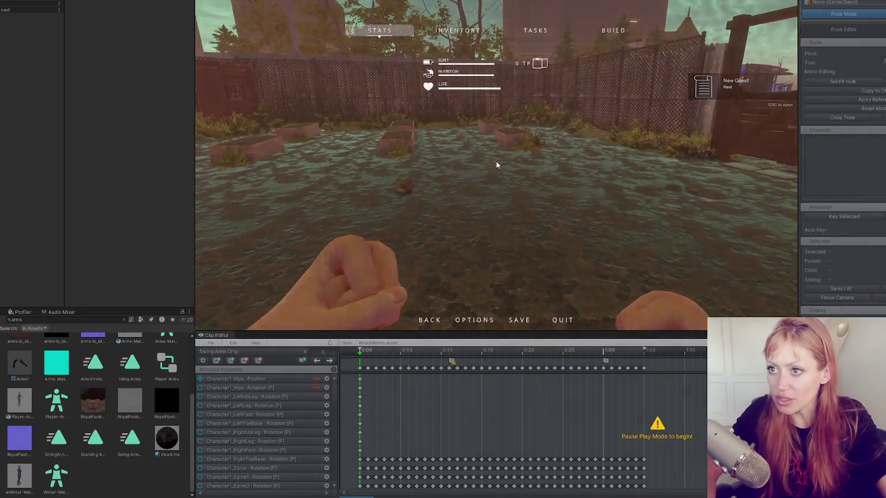
{"action": "type", "text": "stone a"}
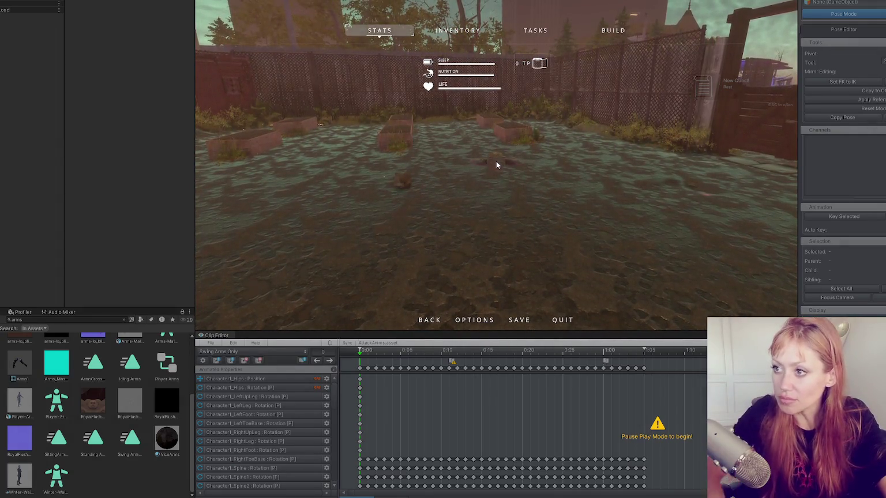
{"action": "key", "text": "Return"}
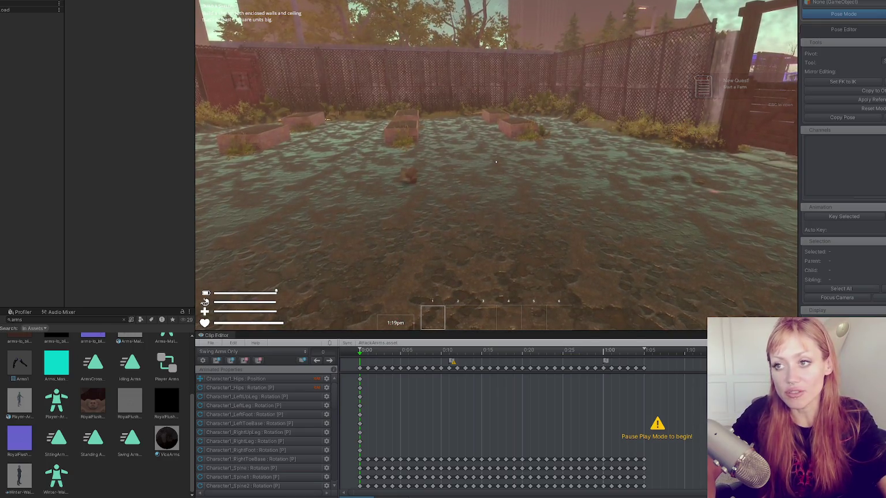
{"action": "key", "text": "w"}
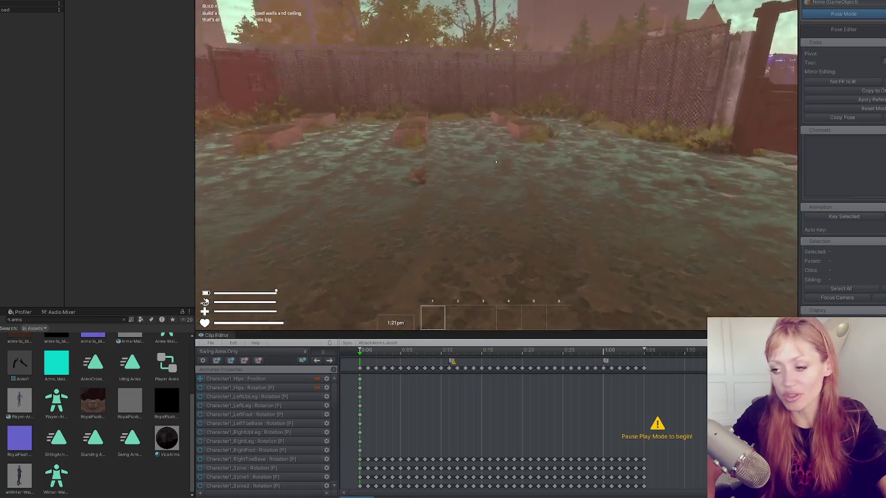
{"action": "key", "text": "e"}
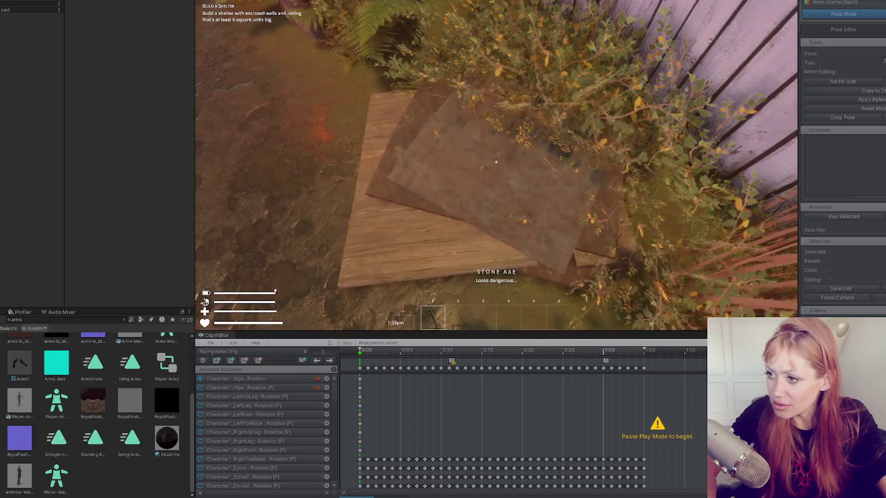
Step: Put away the axe, strike the scrap materials pile four times, then select ObjectCam in the Hierarchy
{"action": "key", "text": "1"}
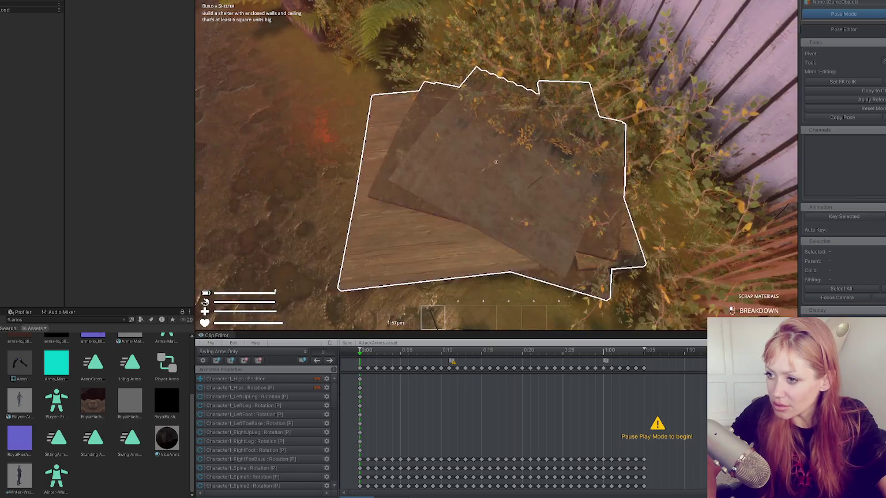
{"action": "left_click", "coordinate": [495, 162]}
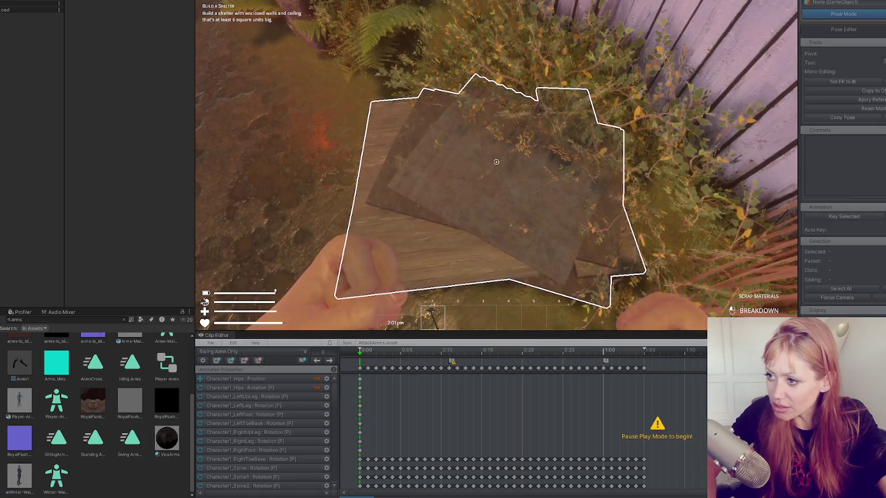
{"action": "left_click", "coordinate": [495, 162]}
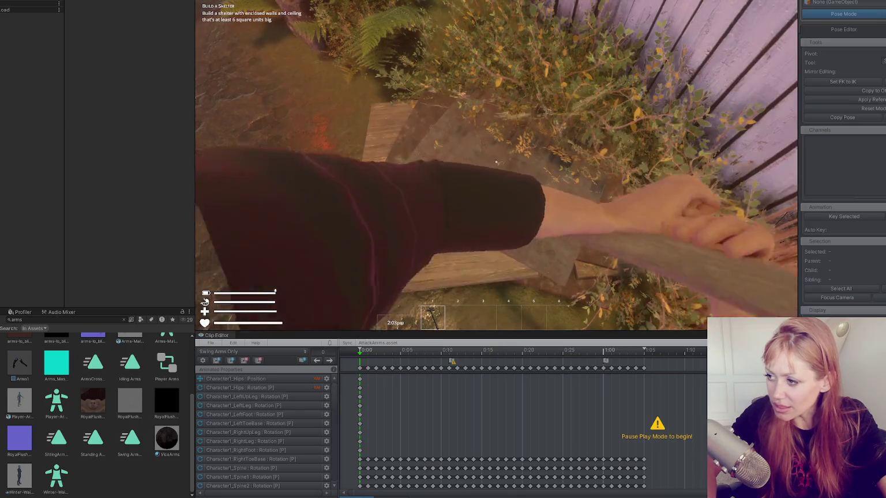
{"action": "left_click", "coordinate": [496, 162]}
{"action": "left_click", "coordinate": [495, 162]}
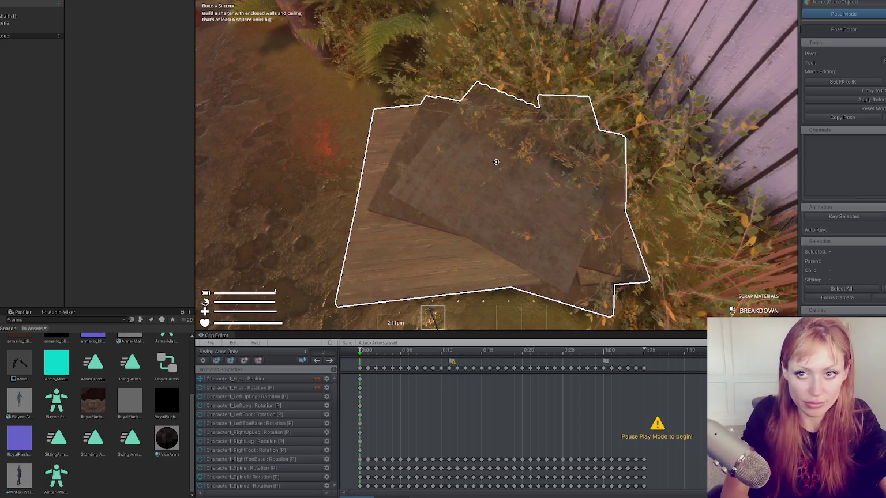
{"action": "left_click", "coordinate": [17, 95]}
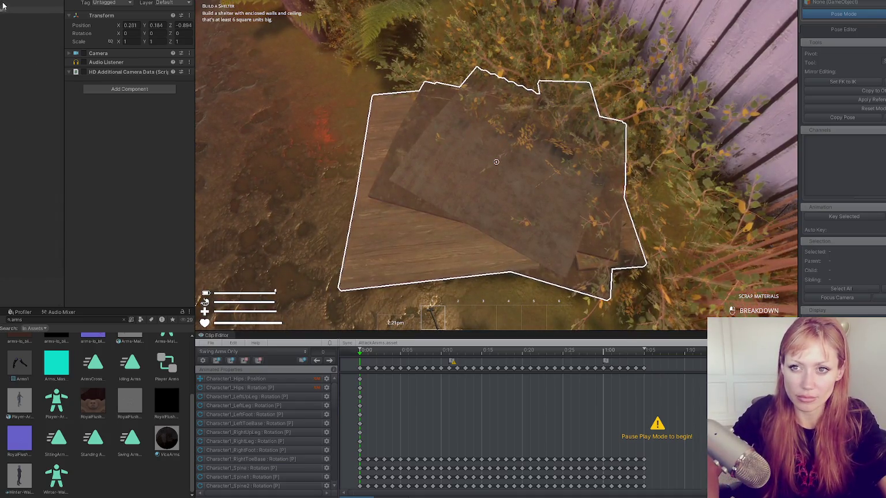
Step: Expand Holding > StoneAxe > AxeStone and set both AxeStone children to the 'holding' layer
{"action": "mouse_move", "coordinate": [64, 160]}
{"action": "left_mouse_down"}
{"action": "mouse_move", "coordinate": [79, 158]}
{"action": "mouse_move", "coordinate": [67, 152]}
{"action": "left_mouse_up"}
{"action": "left_click", "coordinate": [32, 194]}
{"action": "left_click", "coordinate": [47, 201]}
{"action": "left_click", "coordinate": [38, 200]}
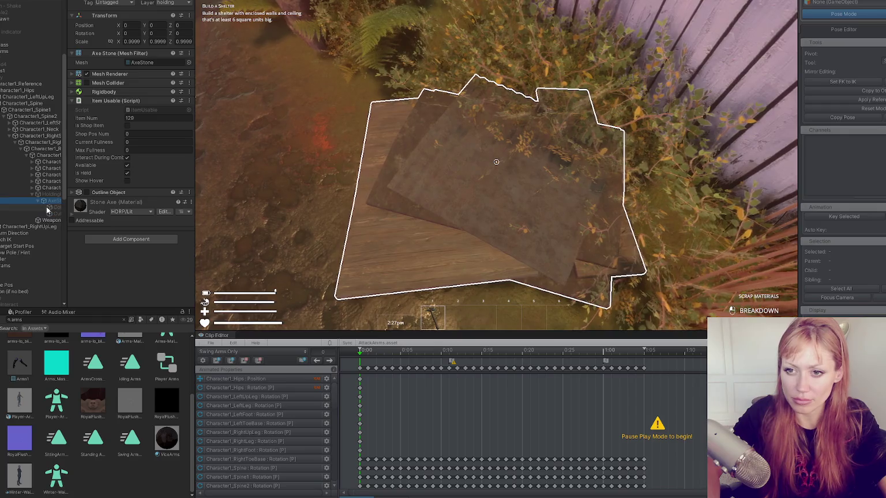
{"action": "left_click", "coordinate": [49, 207]}
{"action": "left_click", "coordinate": [50, 215]}
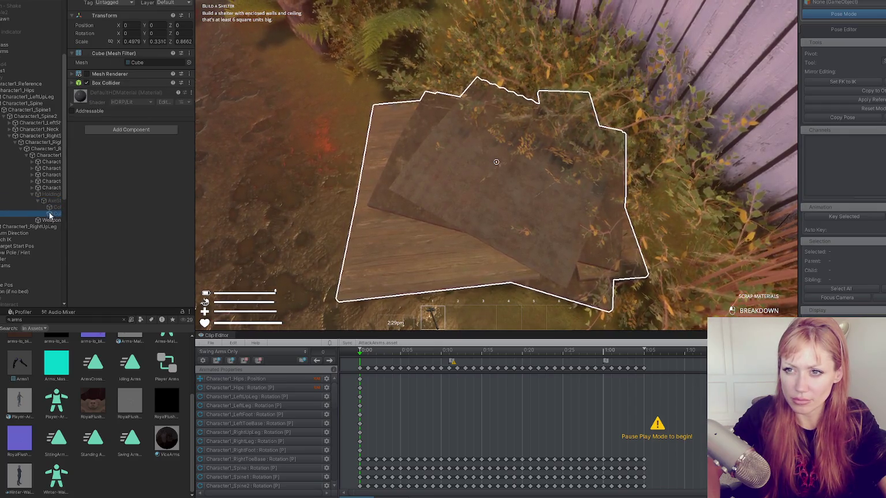
{"action": "left_click", "coordinate": [51, 209]}
{"action": "left_click", "coordinate": [50, 214]}
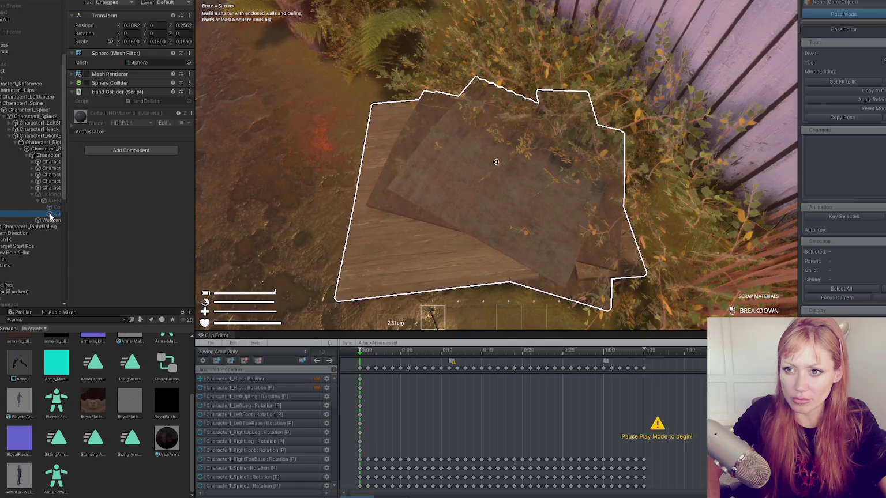
{"action": "left_click", "coordinate": [50, 208], "text": "shift"}
{"action": "left_click", "coordinate": [173, 2]}
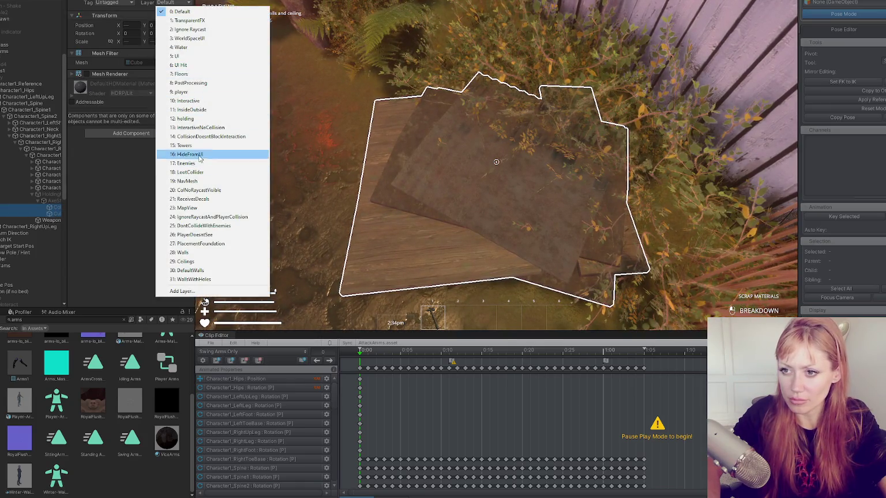
{"action": "left_click", "coordinate": [186, 118]}
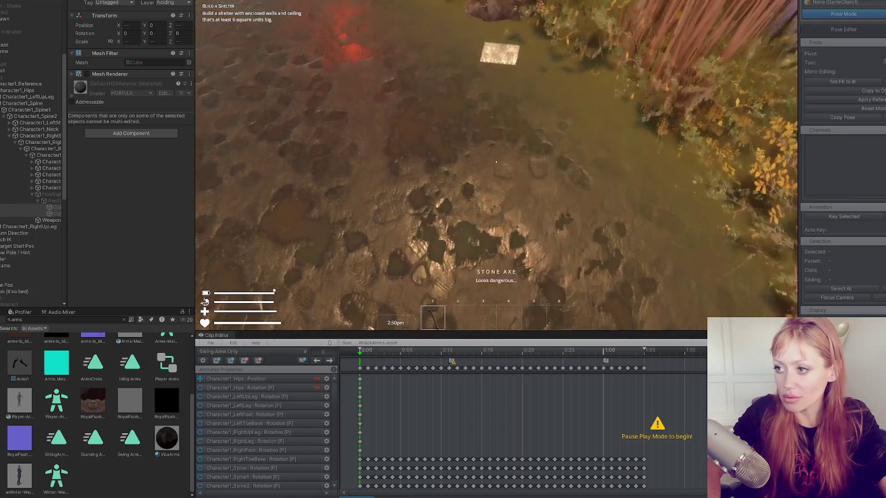
Step: Pick up and swing the stone axe, open the in-game menu, then return to FightControls.cs
{"action": "key", "text": "e"}
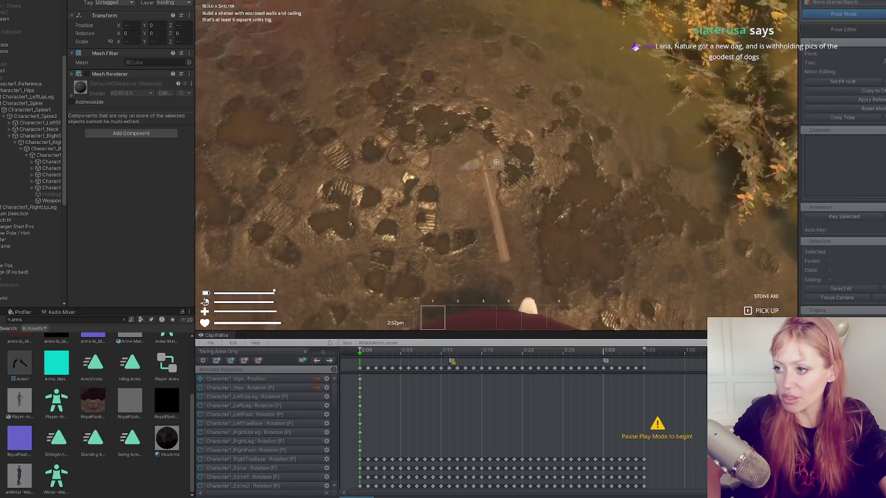
{"action": "left_click", "coordinate": [496, 164]}
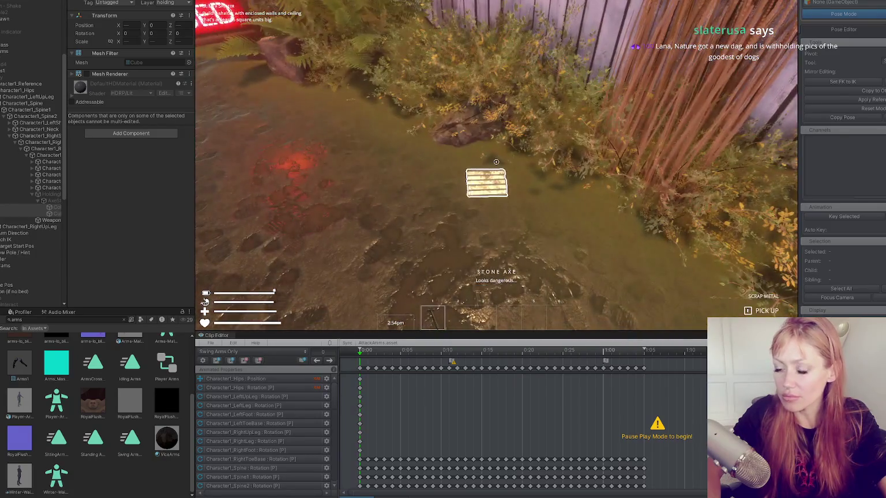
{"action": "key", "text": "Escape"}
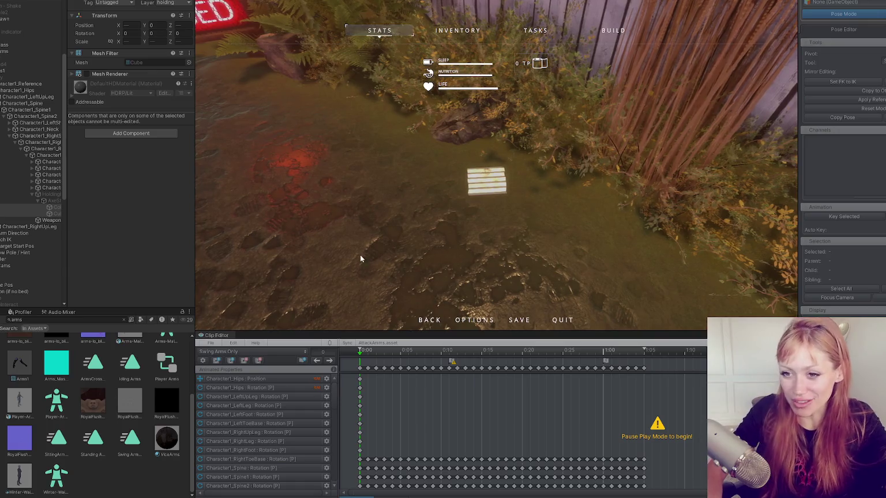
{"action": "key", "text": "alt+Tab"}
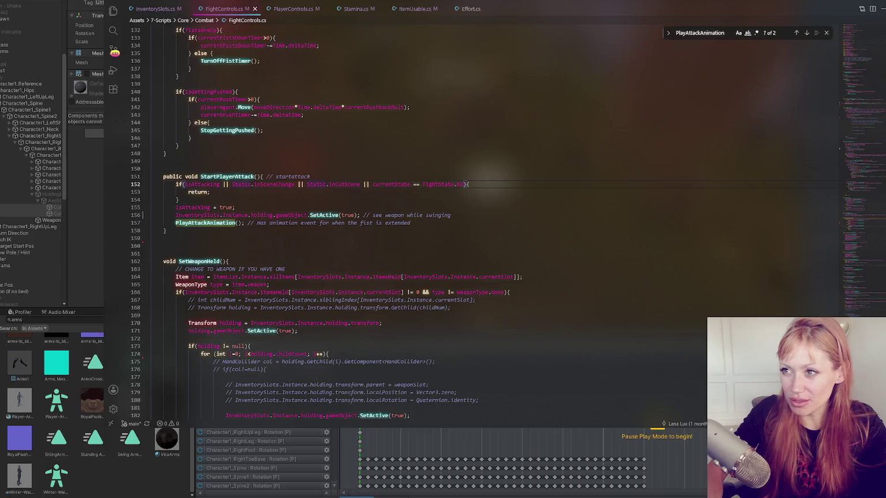
Step: Go back to FightControls.cs in VS Code and search the file for 'layer'
{"action": "key", "text": "alt+Tab"}
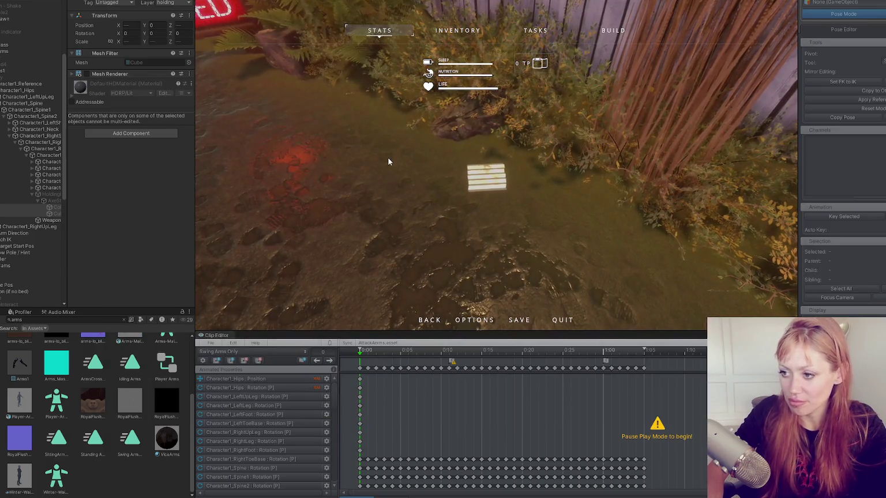
{"action": "key", "text": "alt+Tab"}
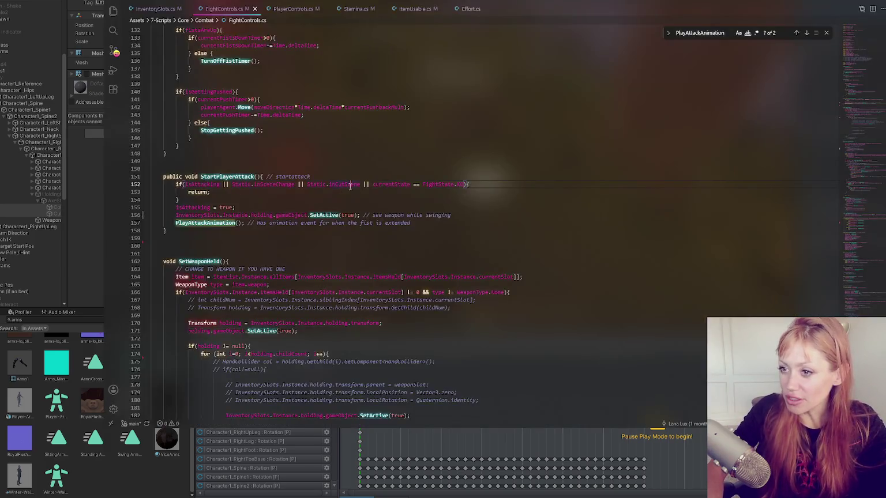
{"action": "scroll", "coordinate": [349, 186], "scroll_direction": "up", "scroll_amount": 5}
{"action": "left_click", "coordinate": [350, 196]}
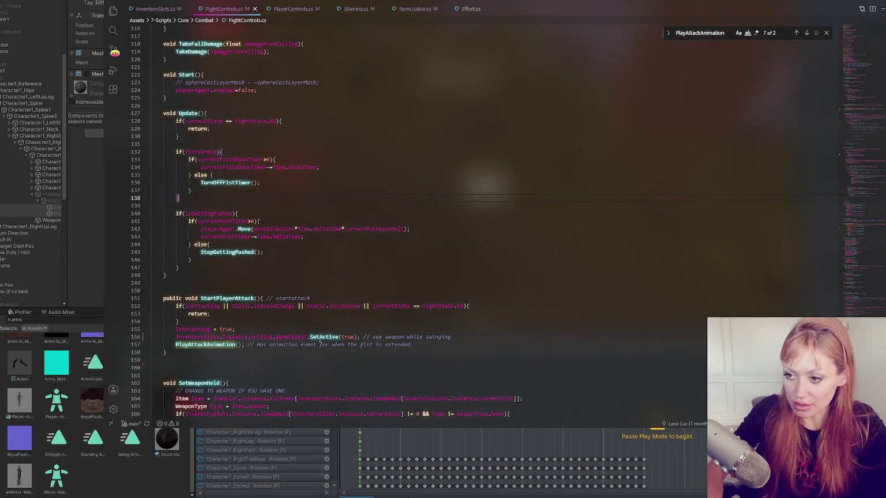
{"action": "scroll", "coordinate": [435, 213], "scroll_direction": "up", "scroll_amount": 5}
{"action": "left_click", "coordinate": [436, 212]}
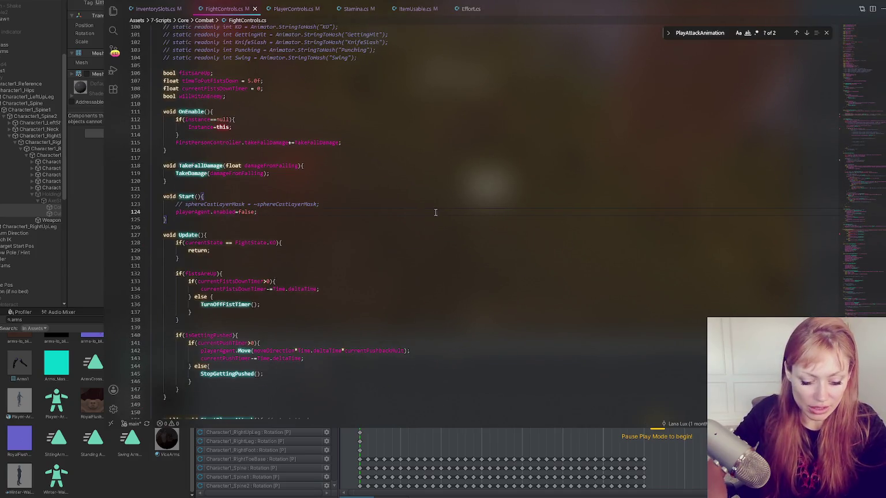
{"action": "key", "text": "BackSpace"}
{"action": "key", "text": "ctrl+f"}
{"action": "type", "text": "layer"}
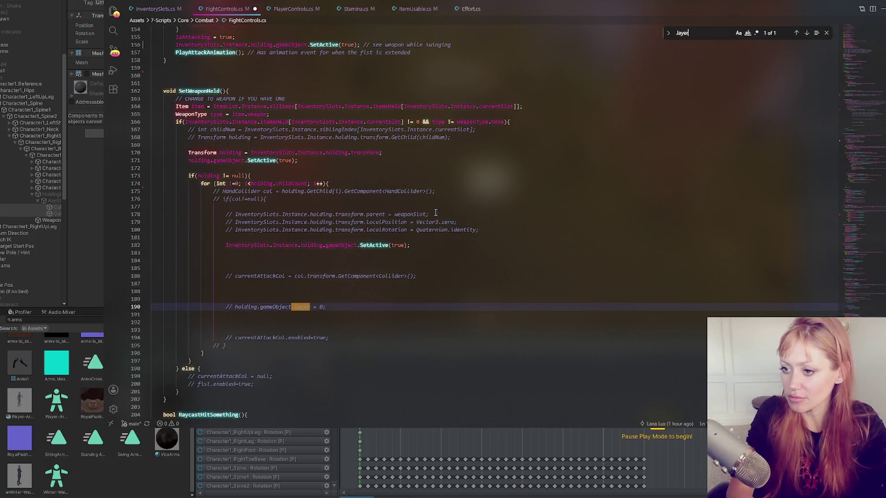
Step: Uncomment line 190, set the layer to 12, add a '// holding Layer' comment, and save
{"action": "triple_click", "coordinate": [365, 306]}
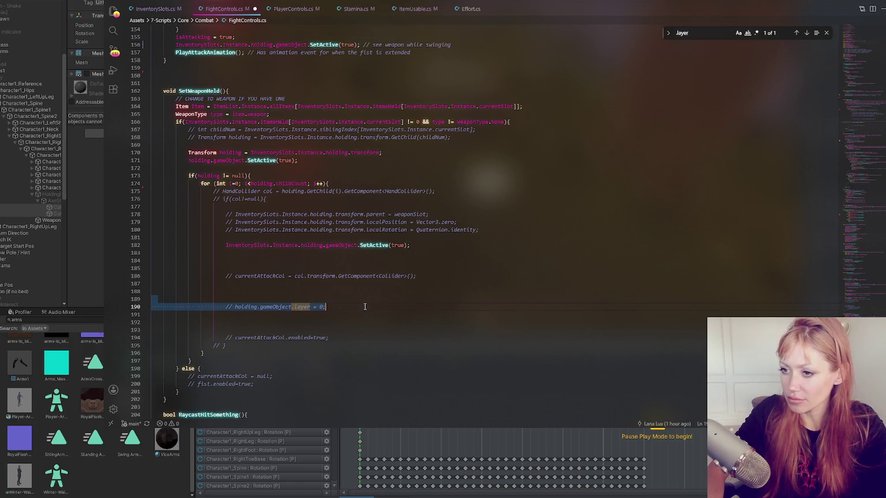
{"action": "left_click", "coordinate": [355, 183]}
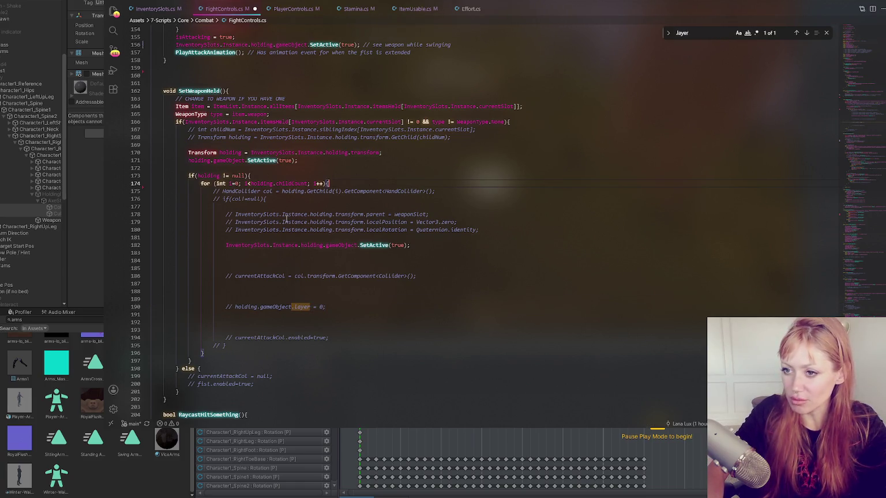
{"action": "double_click", "coordinate": [292, 183]}
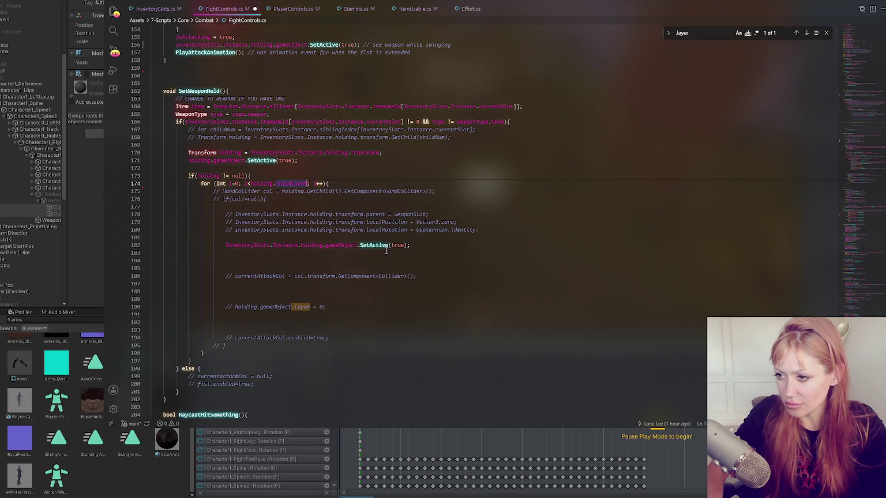
{"action": "left_click", "coordinate": [344, 306]}
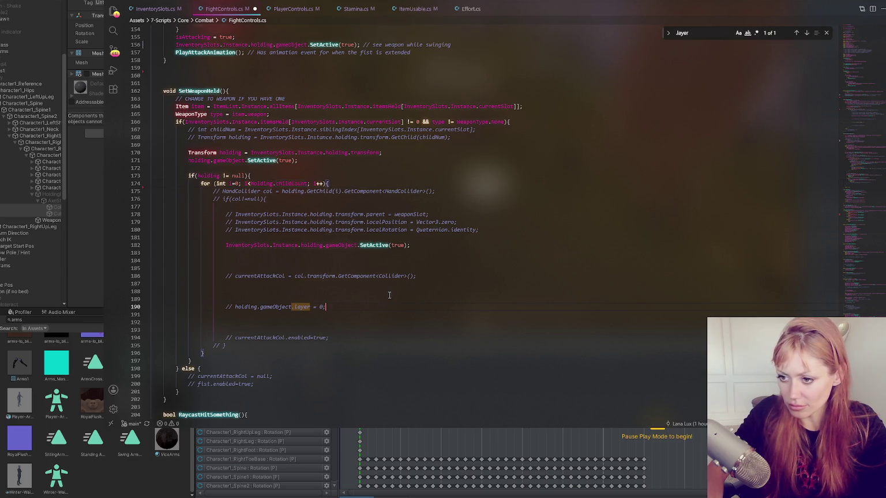
{"action": "key", "text": "ctrl+slash"}
{"action": "key", "text": "BackSpace"}
{"action": "key", "text": "BackSpace"}
{"action": "type", "text": "12;"}
{"action": "key", "text": "ctrl+s"}
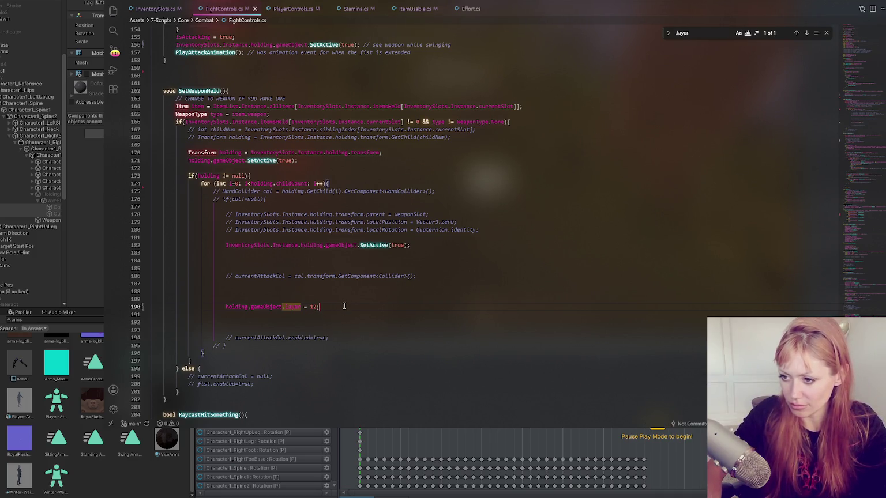
{"action": "type", "text": " // hold"}
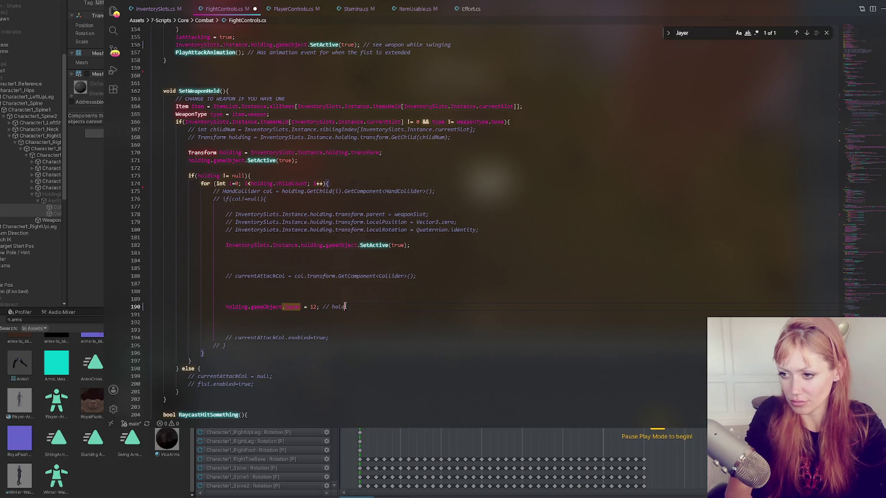
{"action": "type", "text": "ing Layer"}
{"action": "key", "text": "ctrl+s"}
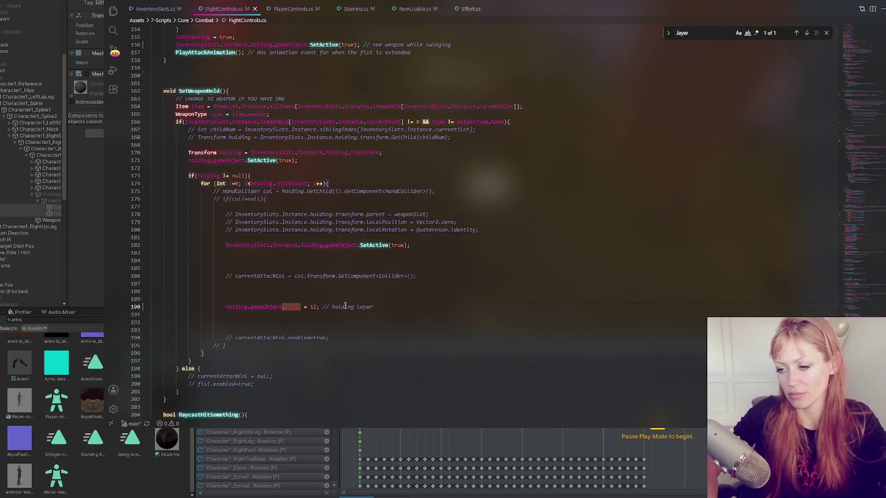
Step: Insert a new empty line after line 171's SetActive(true) call in SetWeaponHeld
{"action": "left_click", "coordinate": [295, 284]}
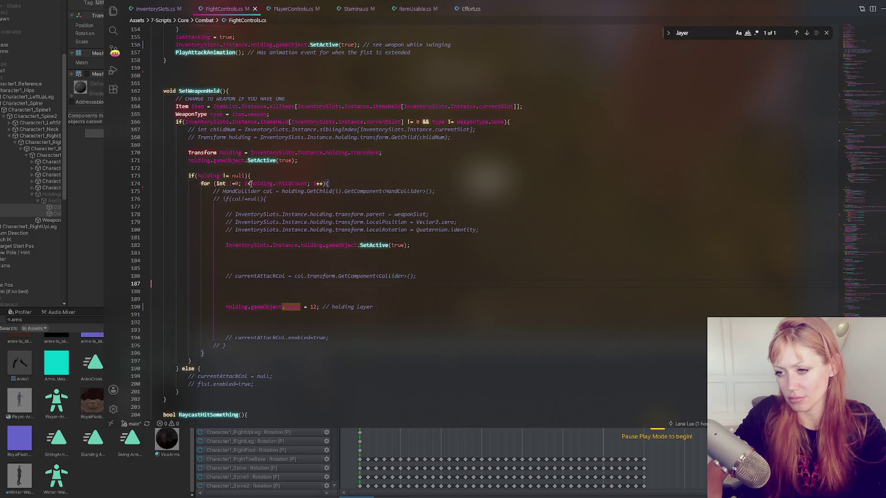
{"action": "left_click", "coordinate": [250, 183]}
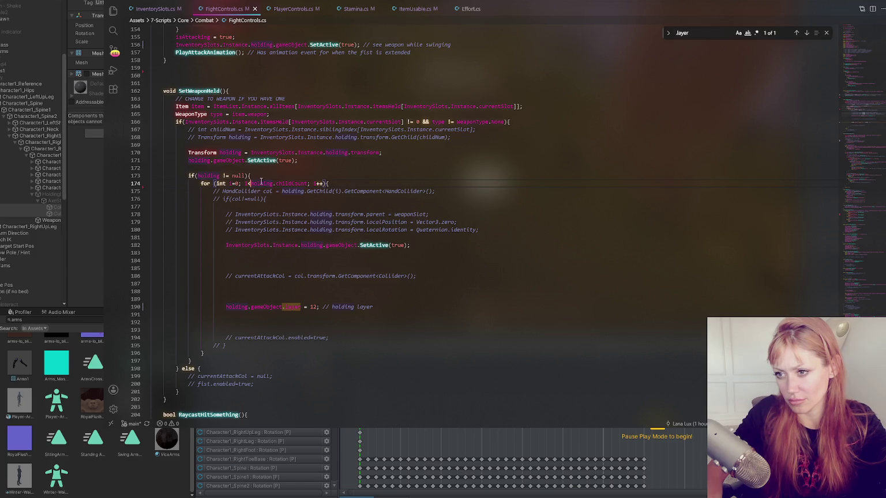
{"action": "left_click", "coordinate": [299, 176]}
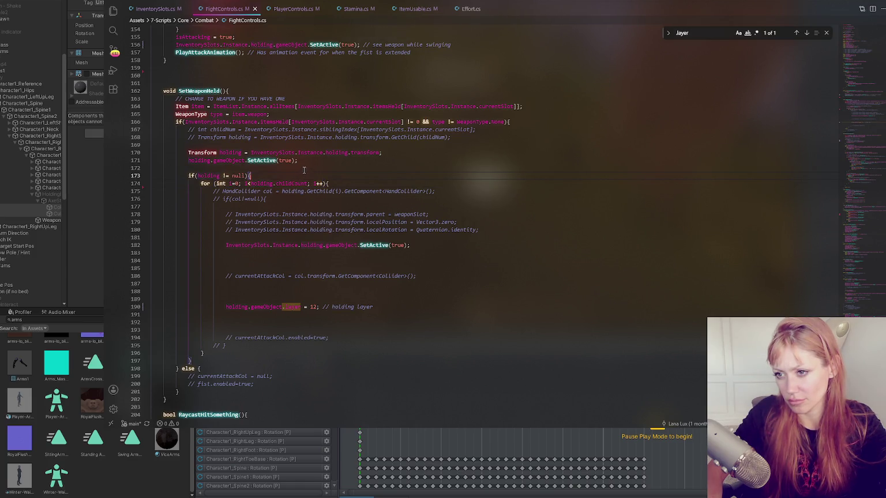
{"action": "left_click", "coordinate": [307, 161]}
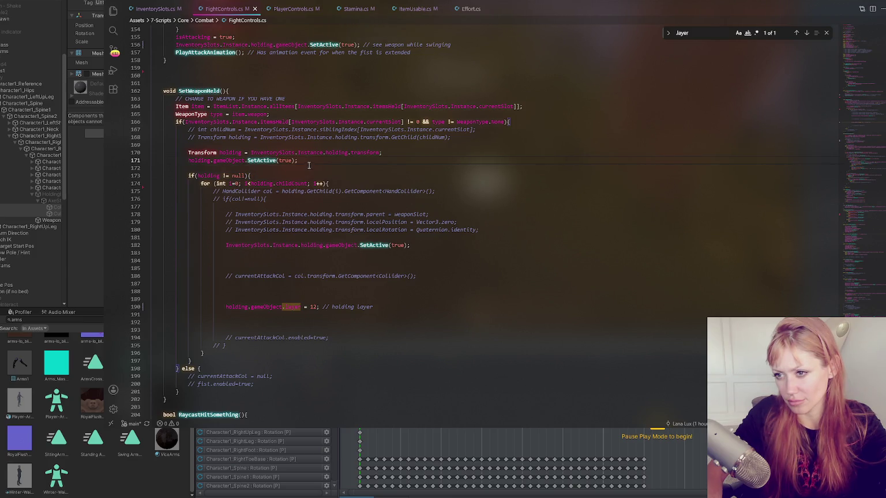
{"action": "key", "text": "Return"}
{"action": "key", "text": "Return"}
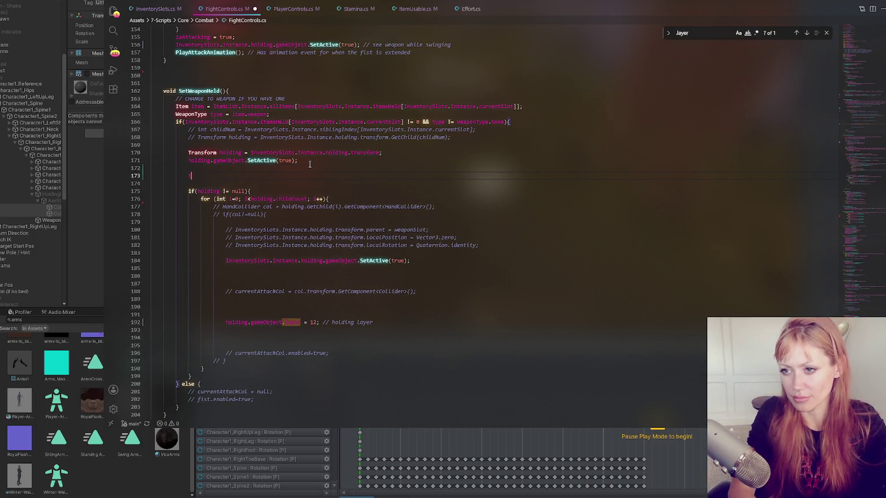
Step: Start a 'Transform heldItem =' line, then paste and uncomment the childNum and holding lines
{"action": "type", "text": "Transform"}
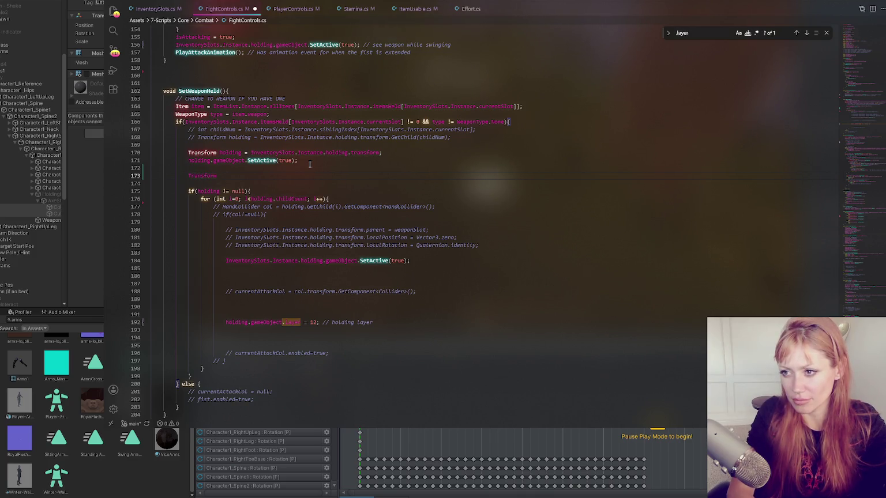
{"action": "type", "text": " heldItem "}
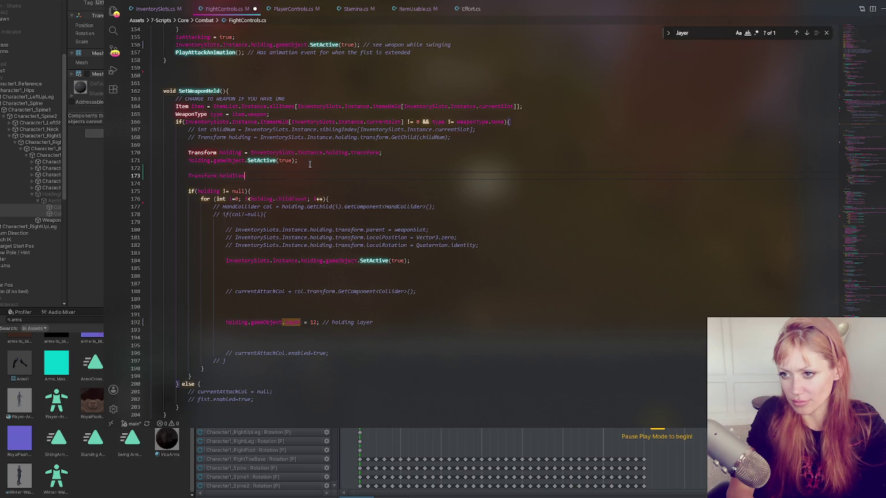
{"action": "type", "text": "="}
{"action": "left_click", "coordinate": [241, 152]}
{"action": "left_click", "coordinate": [269, 178]}
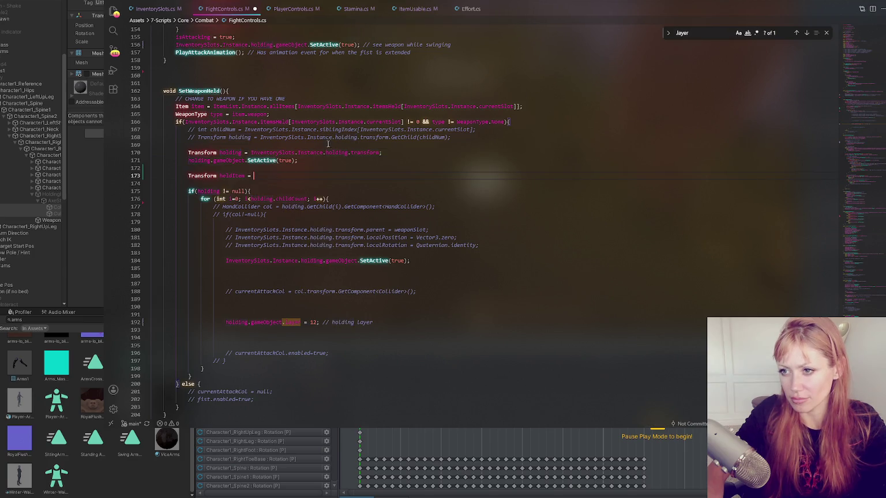
{"action": "triple_click", "coordinate": [501, 130]}
{"action": "key", "text": "ctrl+c"}
{"action": "left_click_drag", "start_coordinate": [342, 184], "coordinate": [354, 170]}
{"action": "key", "text": "ctrl+v"}
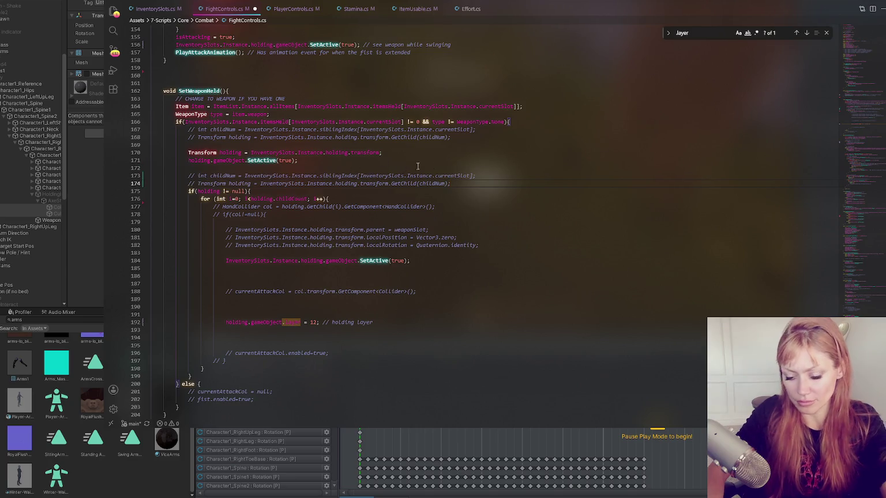
{"action": "key", "text": "shift+Up"}
{"action": "key", "text": "shift+Up"}
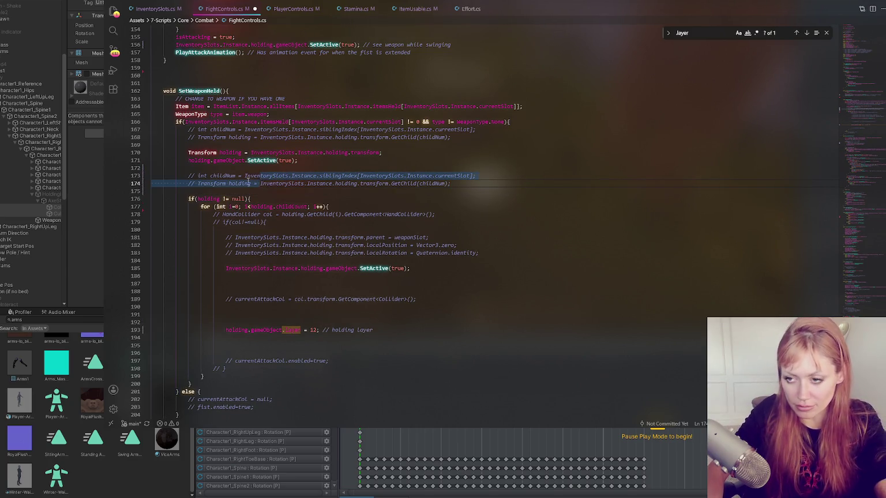
{"action": "key", "text": "ctrl+slash"}
Step: Rename holding to currentlyHeldItem on line 174 and in the if-condition
{"action": "left_click", "coordinate": [233, 183]}
{"action": "double_click", "coordinate": [232, 183]}
{"action": "type", "text": "he"}
{"action": "key", "text": "BackSpace"}
{"action": "key", "text": "BackSpace"}
{"action": "type", "text": "currentlyHel"}
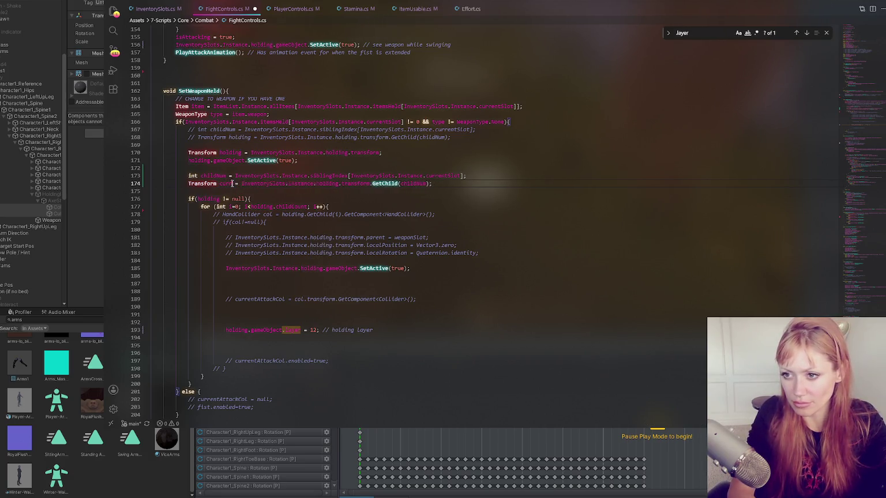
{"action": "type", "text": "dItem"}
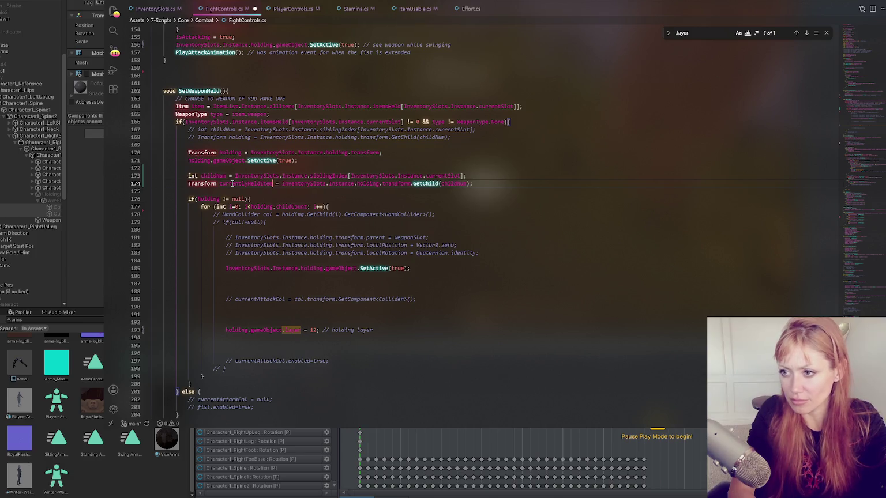
{"action": "double_click", "coordinate": [208, 198]}
{"action": "type", "text": "currentlyHeldItem"}
{"action": "type", "text": "currentlyHeldItem"}
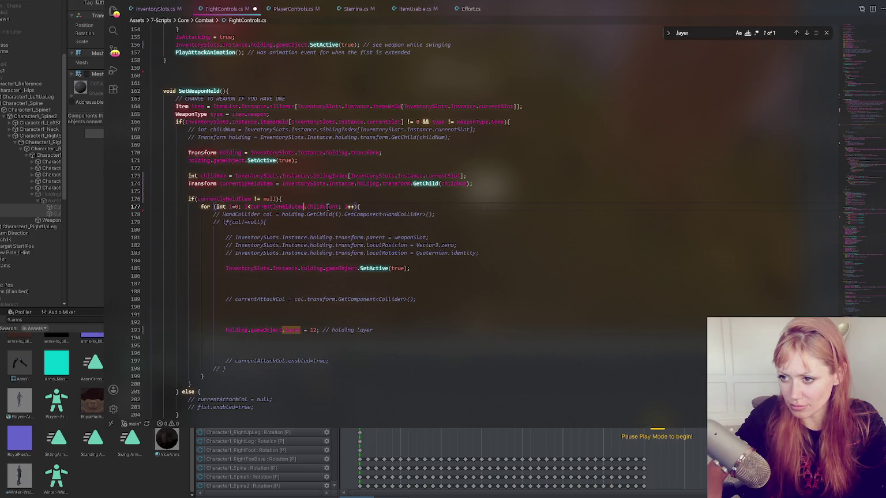
{"action": "left_click", "coordinate": [407, 278]}
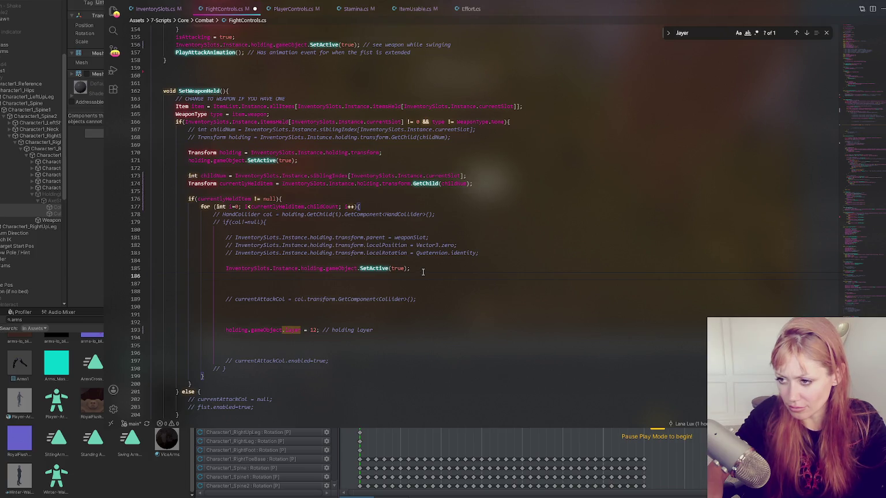
{"action": "left_click", "coordinate": [250, 199]}
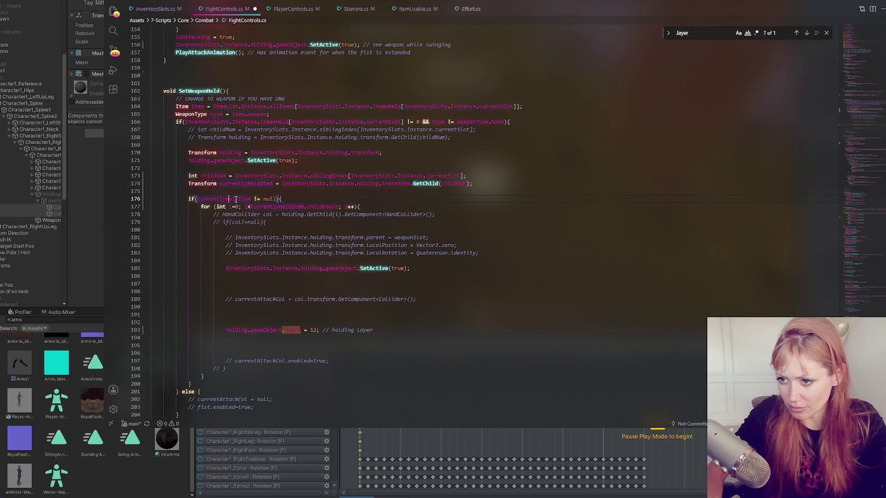
Step: Replace holding on line 193 with currentlyHeldItem[i]
{"action": "double_click", "coordinate": [240, 330]}
{"action": "type", "text": "currentlyHeldItem"}
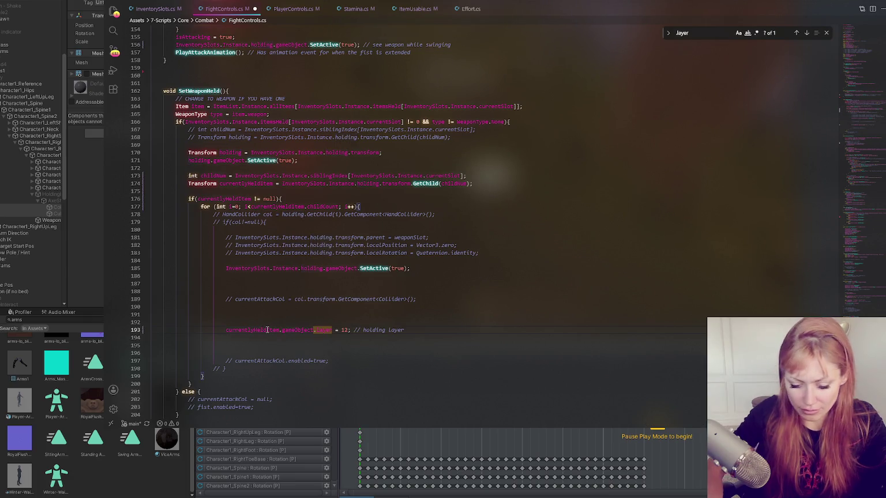
{"action": "type", "text": "[i]"}
{"action": "left_click", "coordinate": [351, 299]}
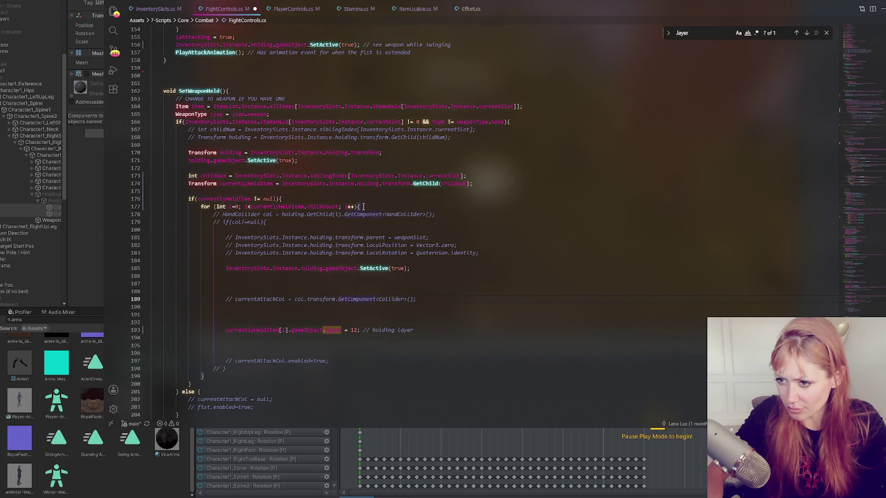
{"action": "left_click", "coordinate": [429, 330]}
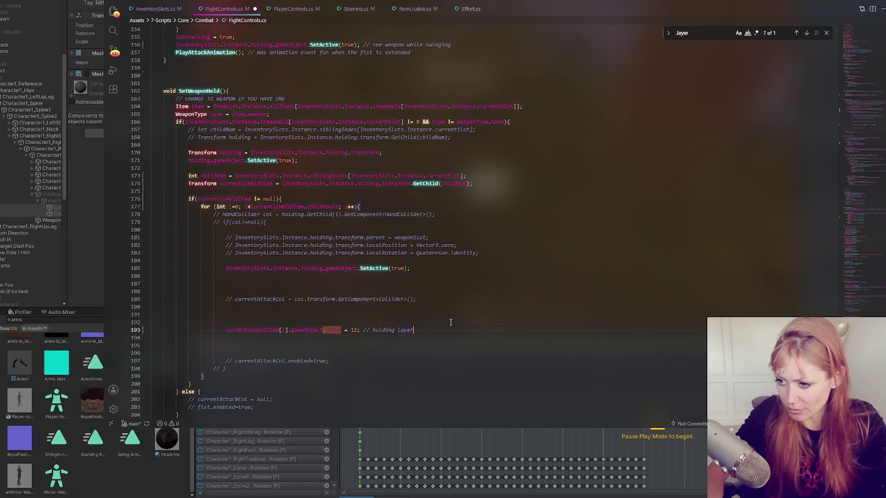
Step: Comment out the holding SetActive(true) call on line 185, then return to Unity
{"action": "left_click", "coordinate": [419, 269]}
{"action": "left_click", "coordinate": [316, 269]}
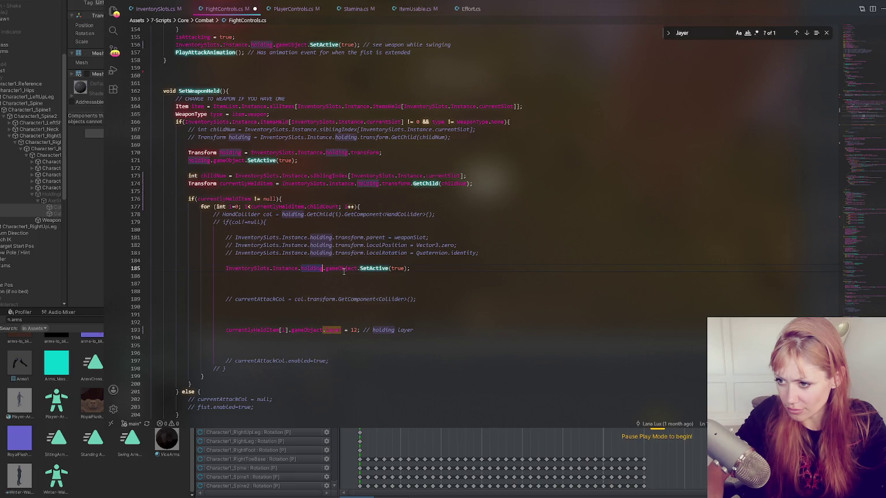
{"action": "left_click", "coordinate": [411, 269]}
{"action": "key", "text": "ctrl+slash"}
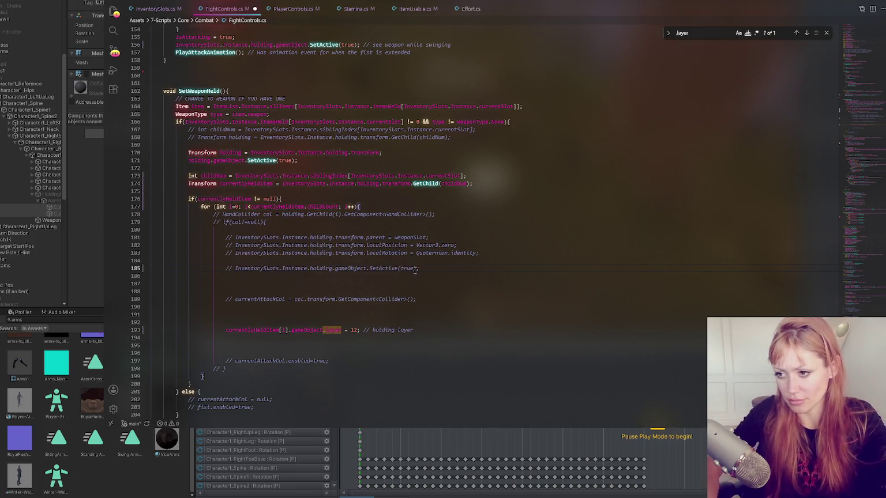
{"action": "left_click", "coordinate": [453, 332]}
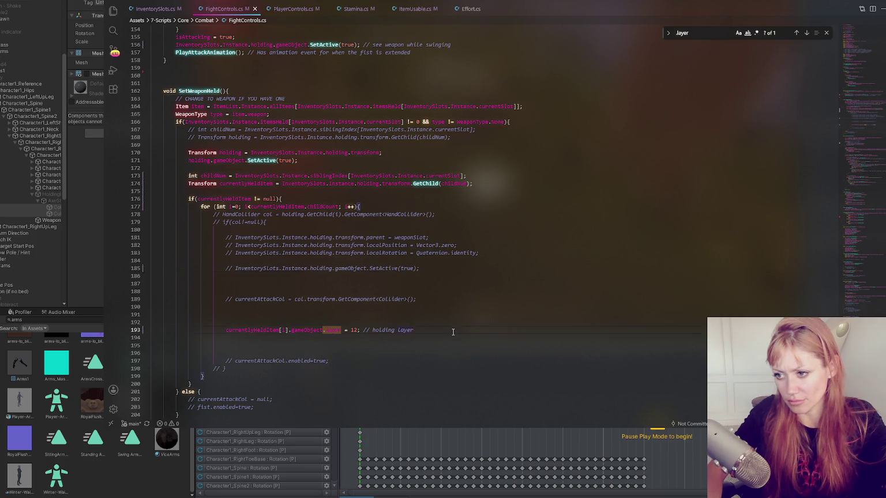
{"action": "key", "text": "alt+Tab"}
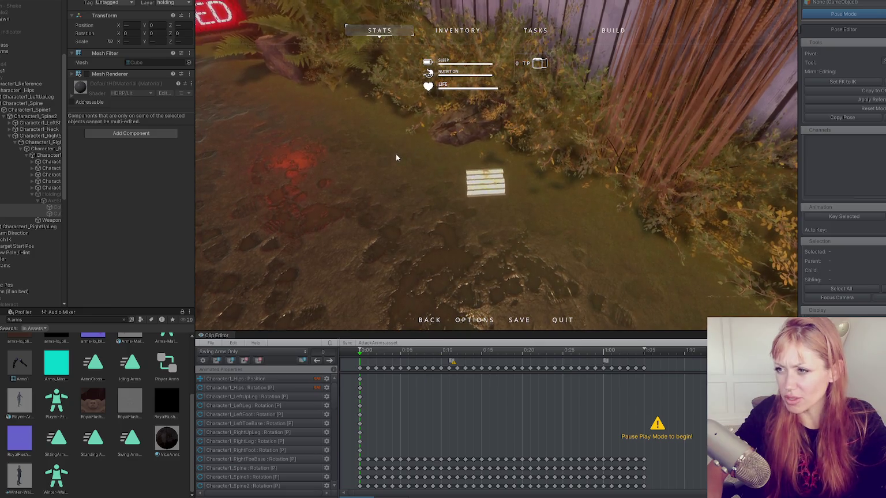
Step: Close the pause menu, pick up the scrap, and move the character's Hips bone
{"action": "key", "text": "Escape"}
{"action": "key", "text": "e"}
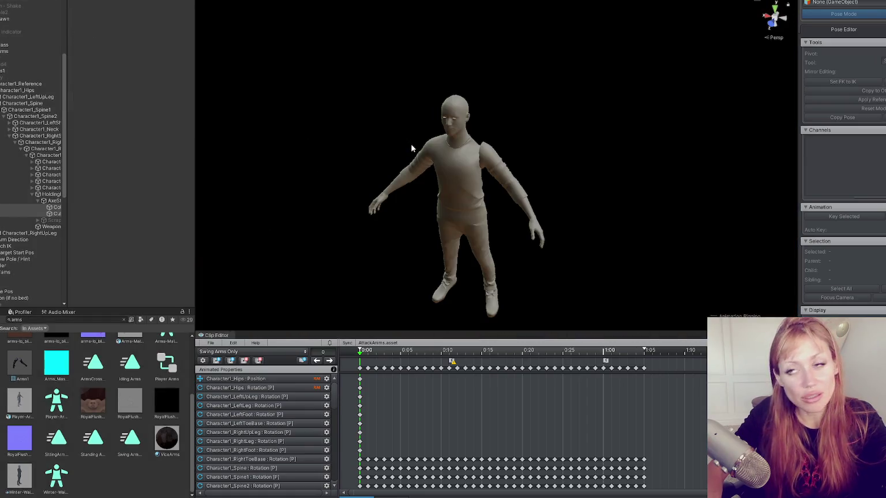
{"action": "left_click", "coordinate": [449, 218]}
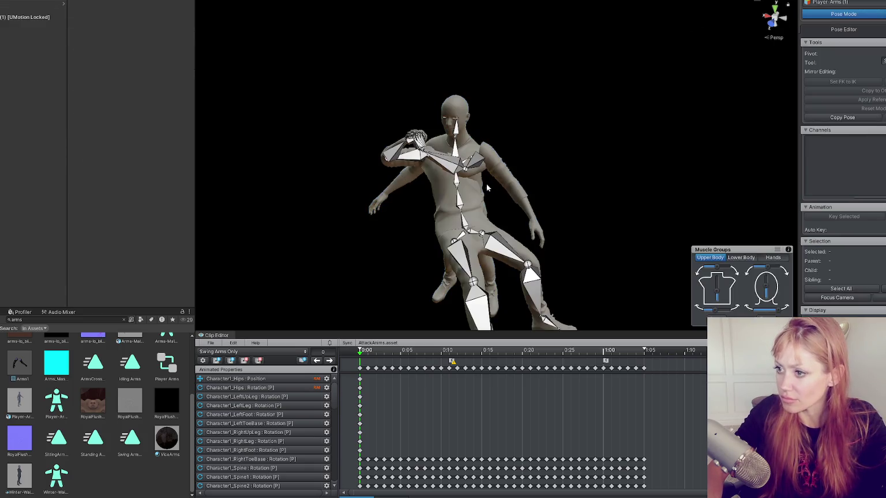
{"action": "left_click", "coordinate": [466, 224]}
{"action": "mouse_move", "coordinate": [465, 225]}
{"action": "left_mouse_down"}
{"action": "mouse_move", "coordinate": [381, 144]}
{"action": "mouse_move", "coordinate": [379, 157]}
{"action": "left_mouse_up"}
{"action": "left_click_drag", "start_coordinate": [429, 189], "coordinate": [461, 195]}
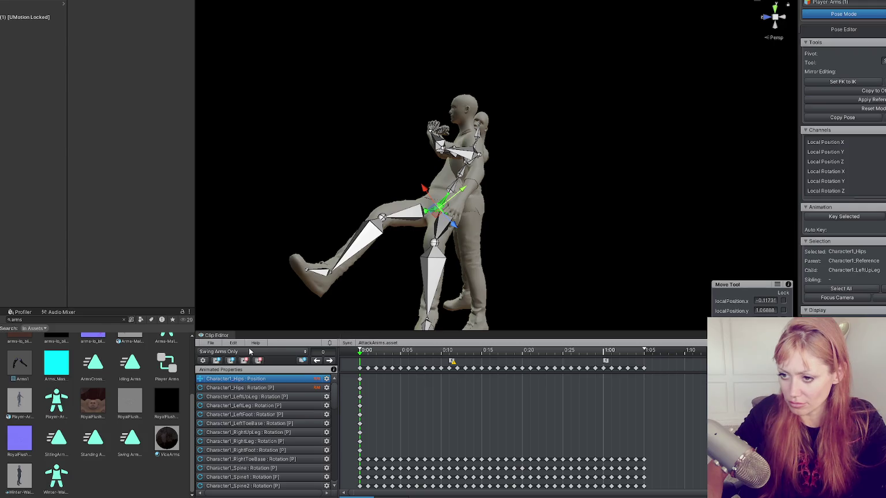
Step: Export the edited clip with File > Export, then open the line 193 Console error
{"action": "left_click", "coordinate": [211, 343]}
{"action": "mouse_move", "coordinate": [263, 411]}
{"action": "left_click", "coordinate": [358, 410]}
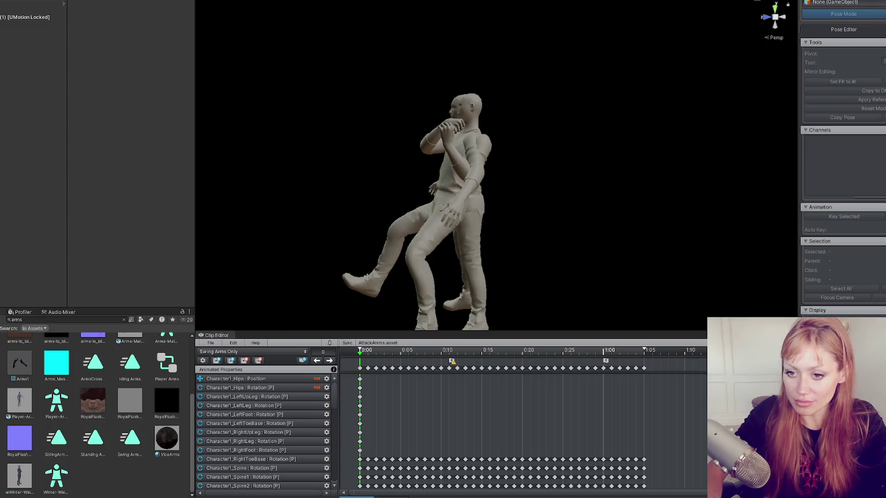
{"action": "double_click", "coordinate": [11, 391]}
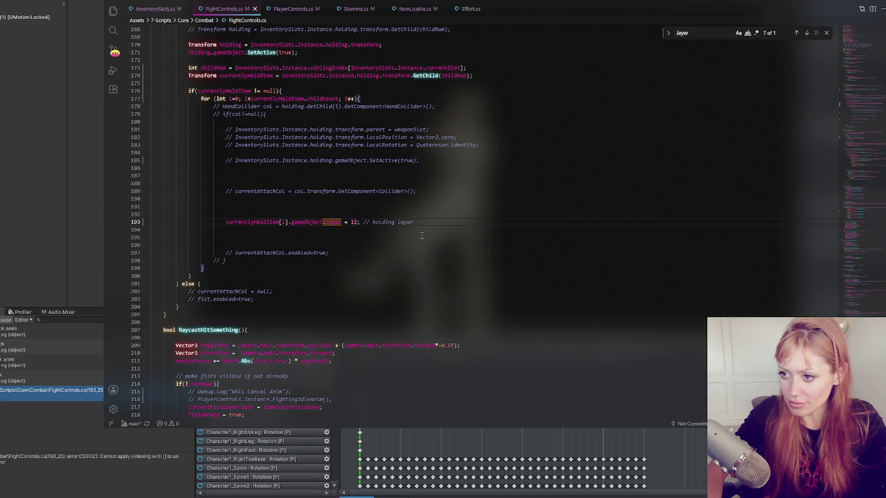
Step: Replace line 193's 12 with LayerMask.NameToLayer("holding"), save, and reopen the CS0021 error
{"action": "key", "text": "BackSpace"}
{"action": "key", "text": "BackSpace"}
{"action": "type", "text": "LayerMask."}
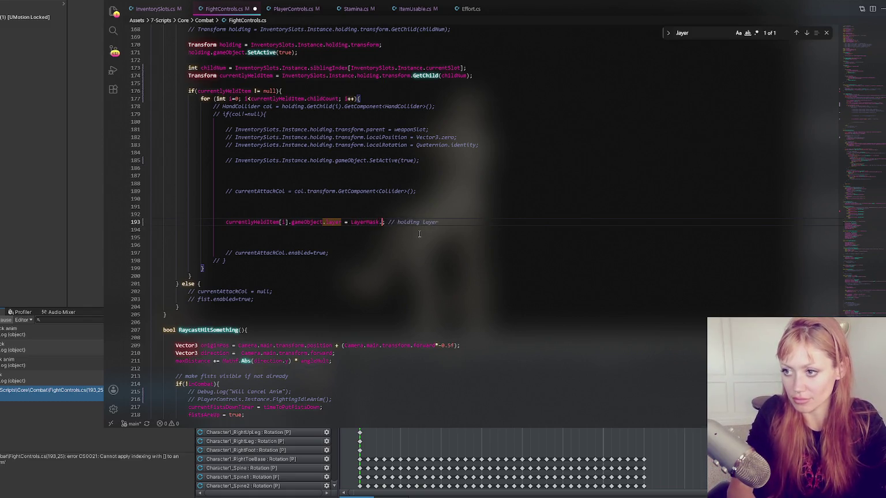
{"action": "type", "text": "ToLayer(\"Hold"}
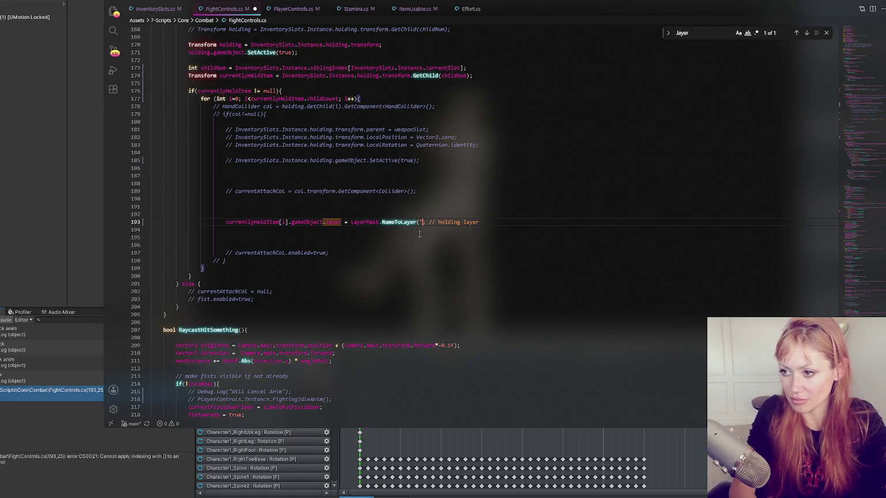
{"action": "type", "text": "ing"}
{"action": "key", "text": "BackSpace"}
{"action": "key", "text": "BackSpace"}
{"action": "key", "text": "BackSpace"}
{"action": "type", "text": "holding\");"}
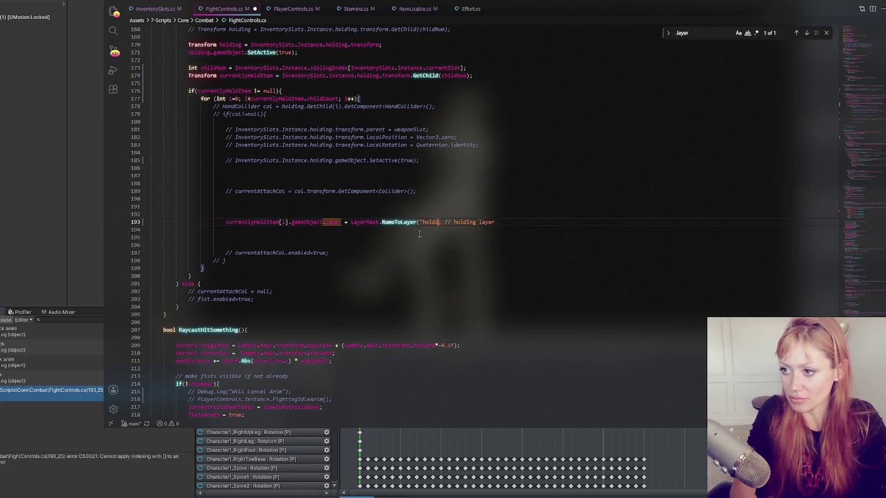
{"action": "key", "text": "ctrl+s"}
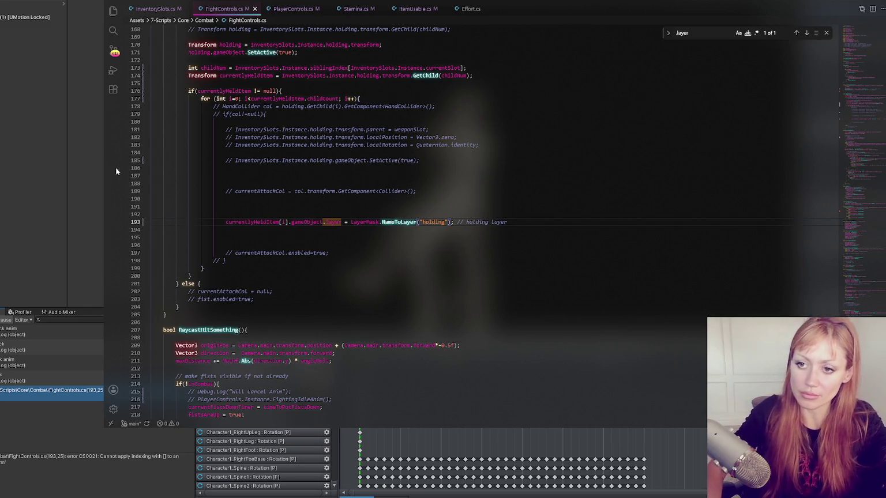
{"action": "left_click", "coordinate": [103, 166]}
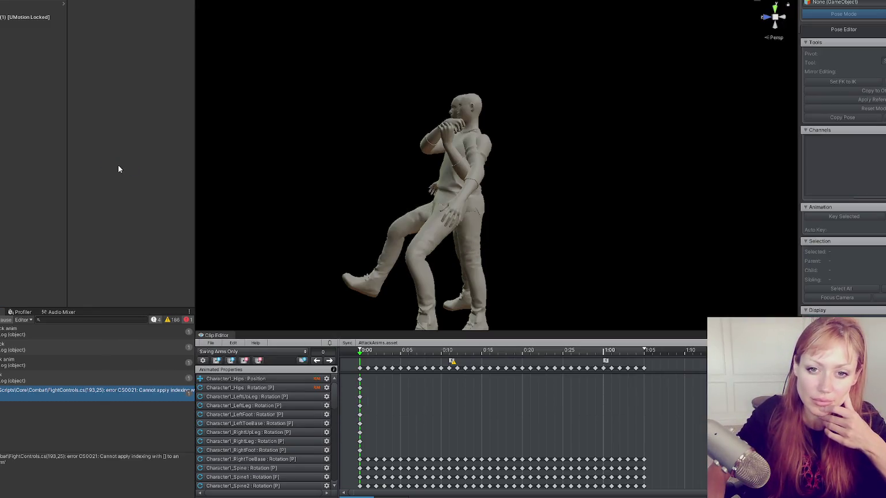
{"action": "double_click", "coordinate": [40, 329]}
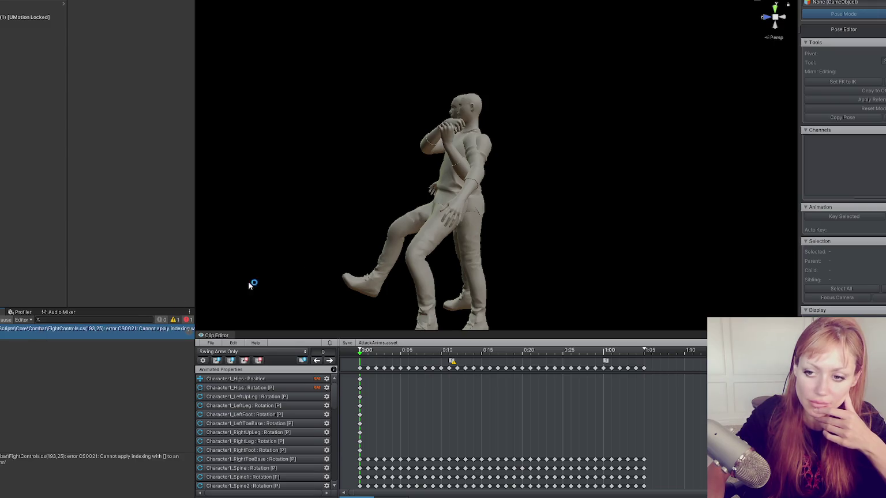
Step: Change currentlyHeldItem[i] on line 193 to currentlyHeldItem.GetChild(i).gameObject and save
{"action": "double_click", "coordinate": [264, 223]}
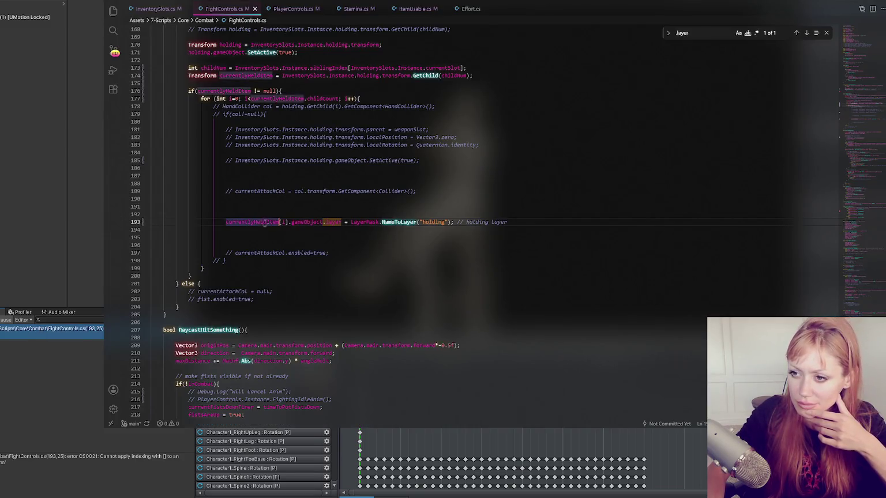
{"action": "left_click", "coordinate": [290, 221]}
{"action": "type", "text": "transform."}
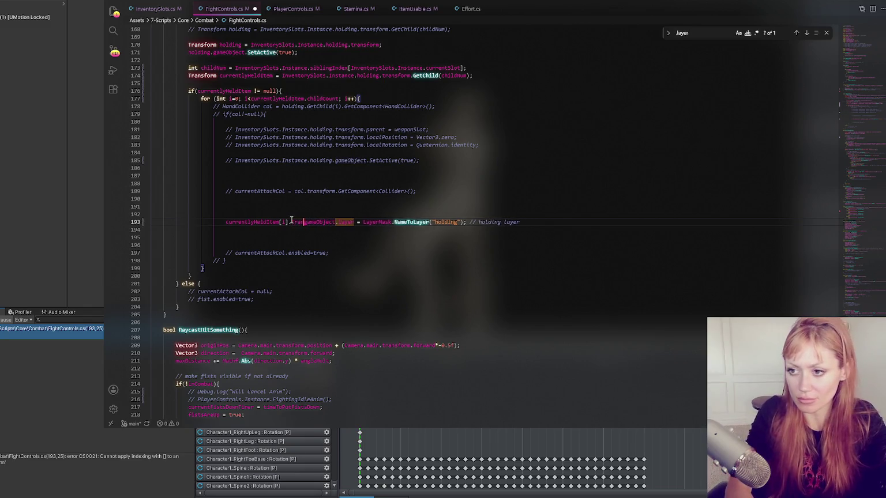
{"action": "key", "text": "ctrl+s"}
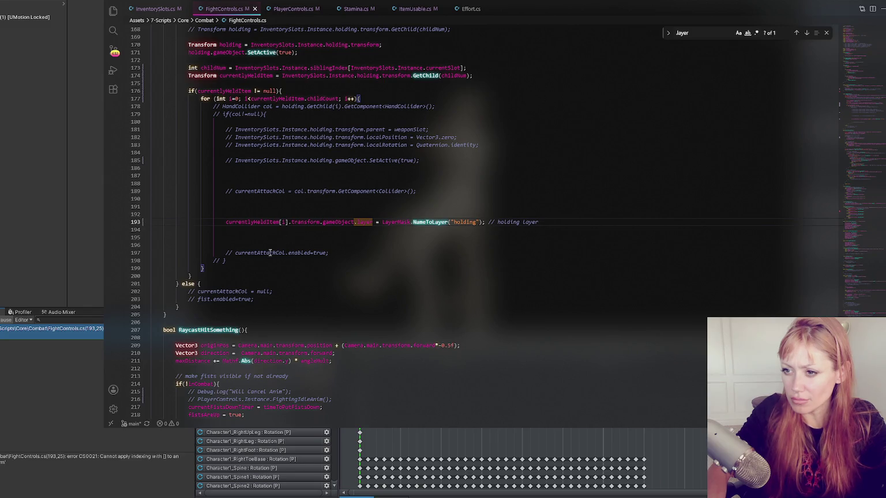
{"action": "double_click", "coordinate": [294, 99]}
{"action": "left_click_drag", "start_coordinate": [288, 223], "coordinate": [279, 223]}
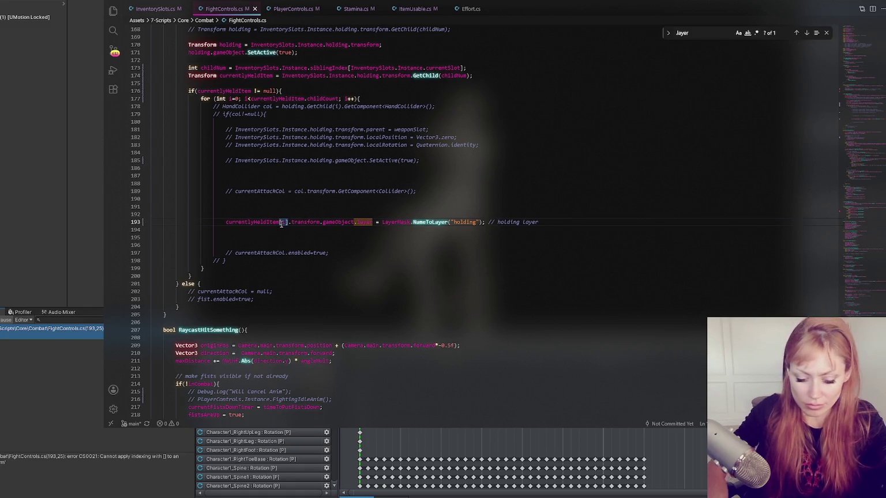
{"action": "type", "text": ".Child("}
{"action": "key", "text": "BackSpace"}
{"action": "key", "text": "BackSpace"}
{"action": "key", "text": "BackSpace"}
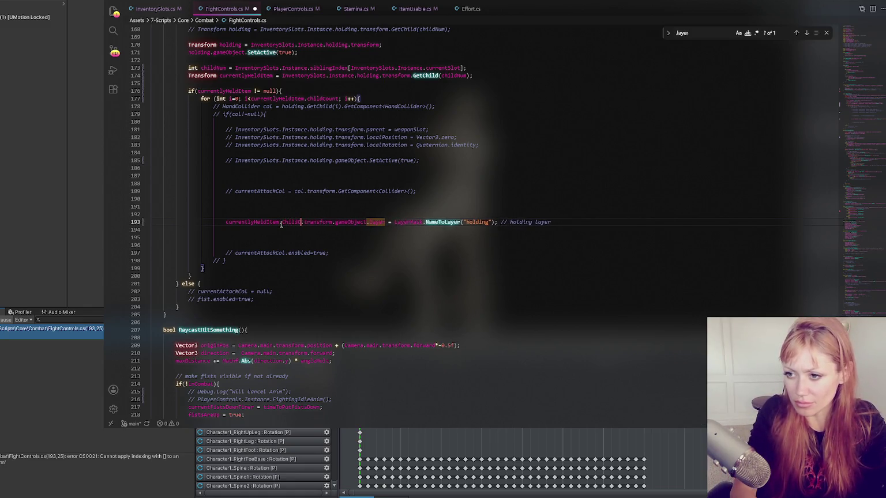
{"action": "type", "text": "GetChild("}
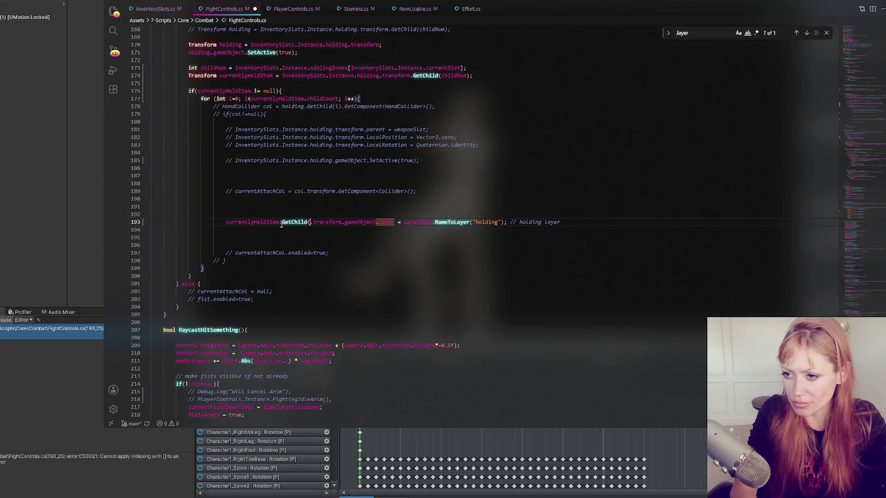
{"action": "type", "text": "i)"}
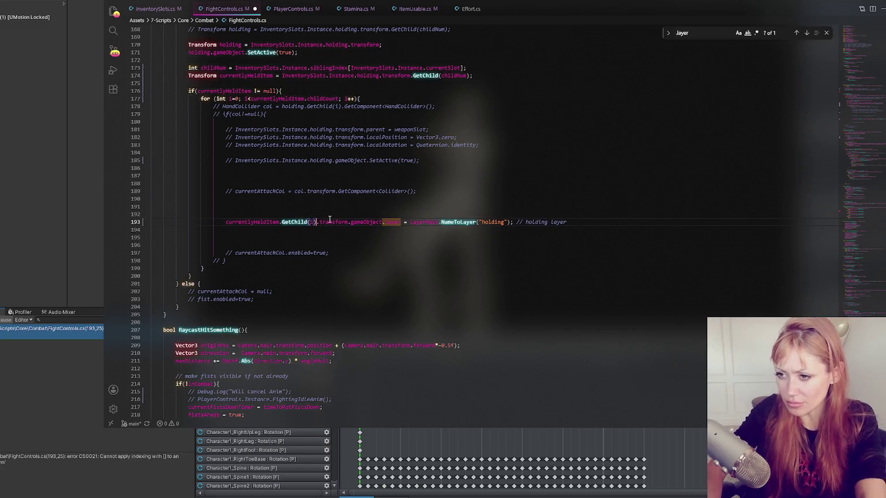
{"action": "key", "text": "Delete"}
{"action": "key", "text": "Delete"}
{"action": "key", "text": "Delete"}
{"action": "key", "text": "Delete"}
{"action": "left_click", "coordinate": [405, 207]}
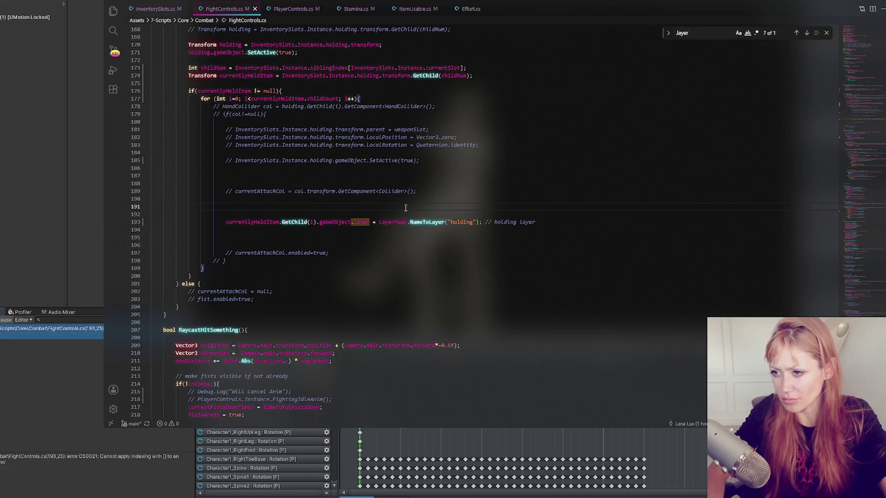
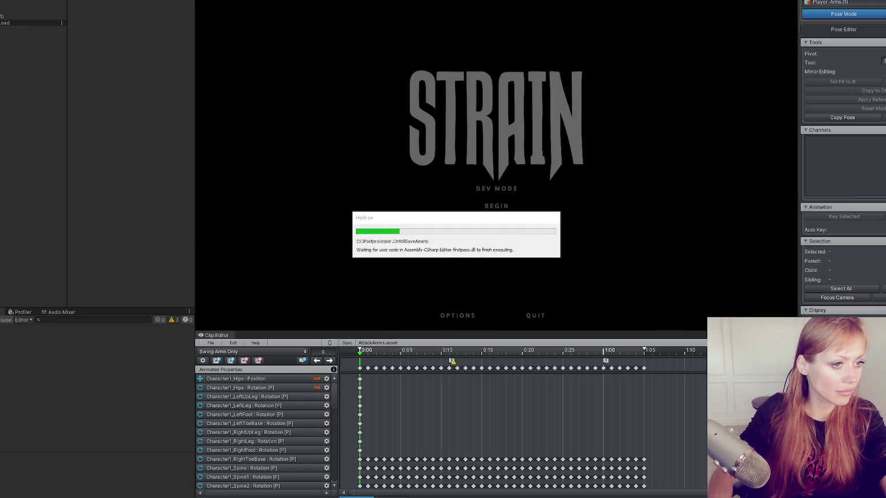
Step: Start a new game, spawn a stone axe from the pause menu's debug field, and pick it up
{"action": "left_click", "coordinate": [486, 201]}
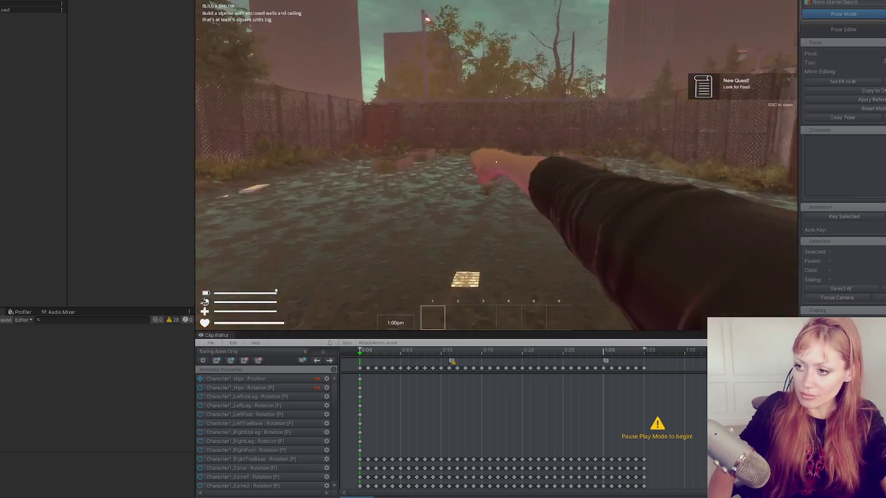
{"action": "key", "text": "Escape"}
{"action": "type", "text": "stone ax"}
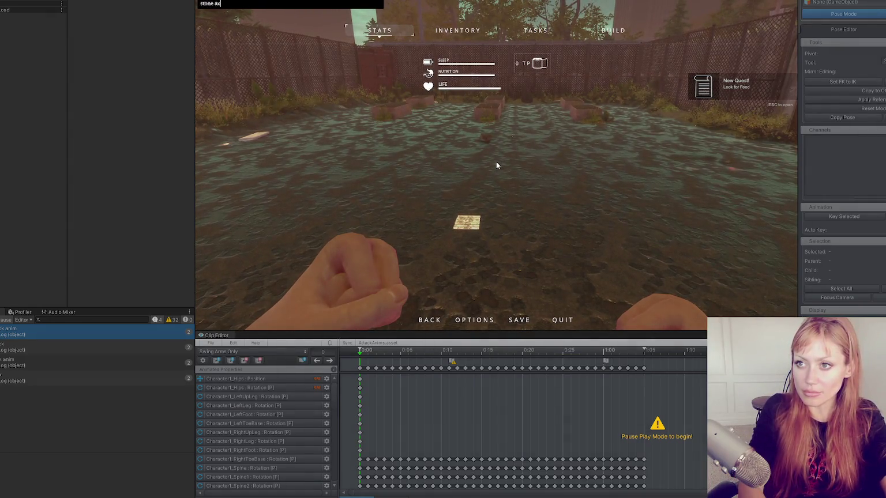
{"action": "key", "text": "Return"}
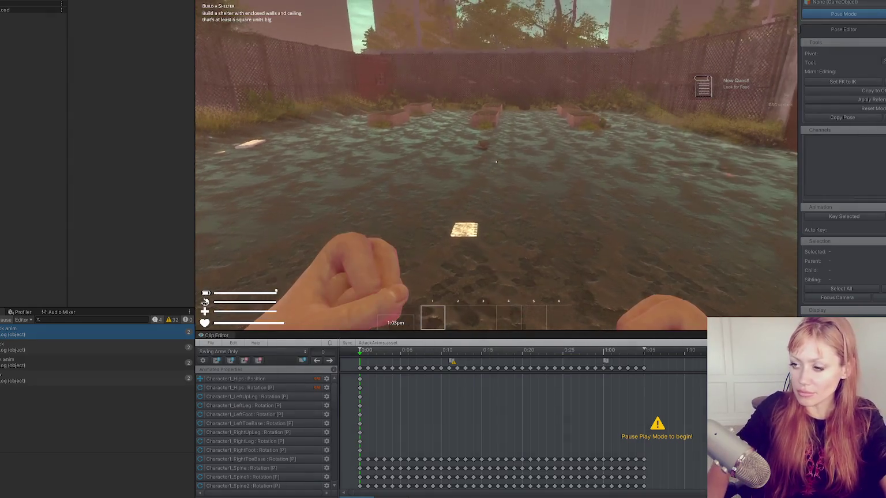
{"action": "key", "text": "e"}
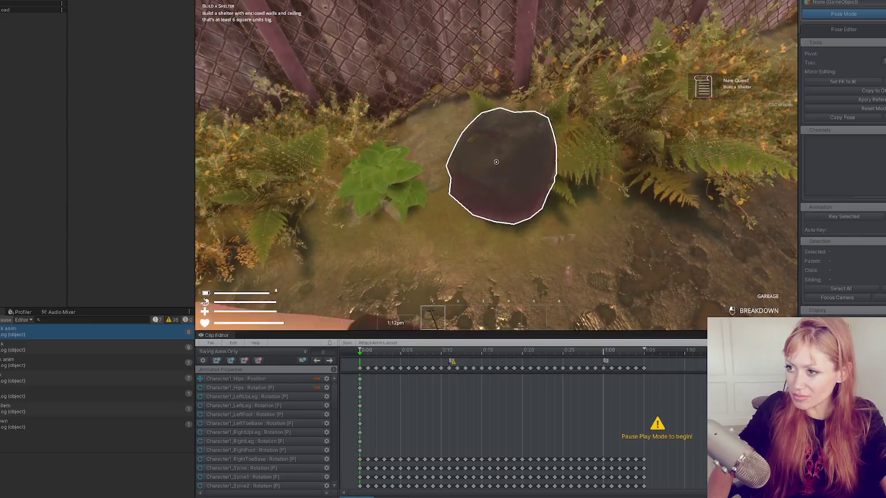
Step: Punch the outlined rock until it breaks, then pause and exit Play mode
{"action": "left_click", "coordinate": [496, 162]}
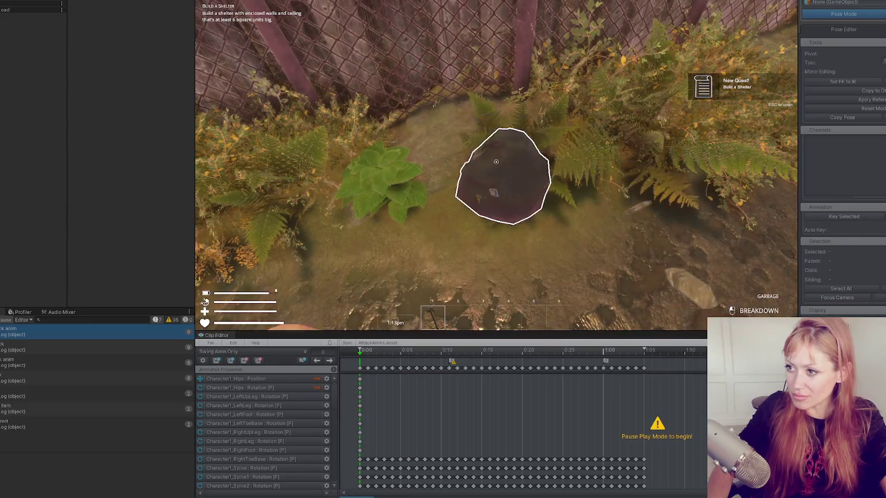
{"action": "left_click", "coordinate": [496, 162]}
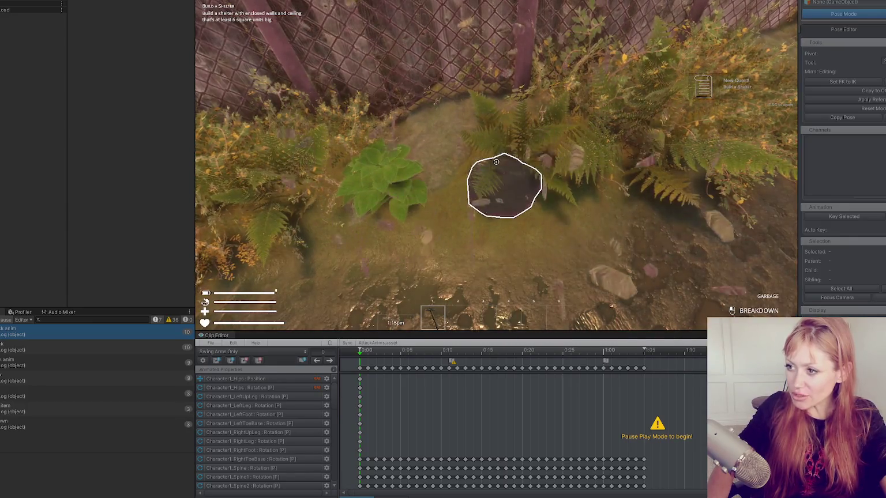
{"action": "key", "text": "Escape"}
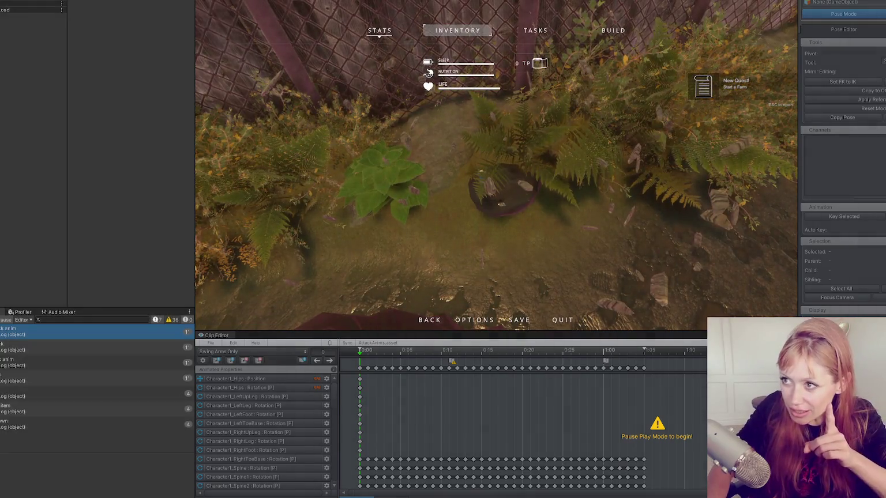
{"action": "key", "text": "ctrl+p"}
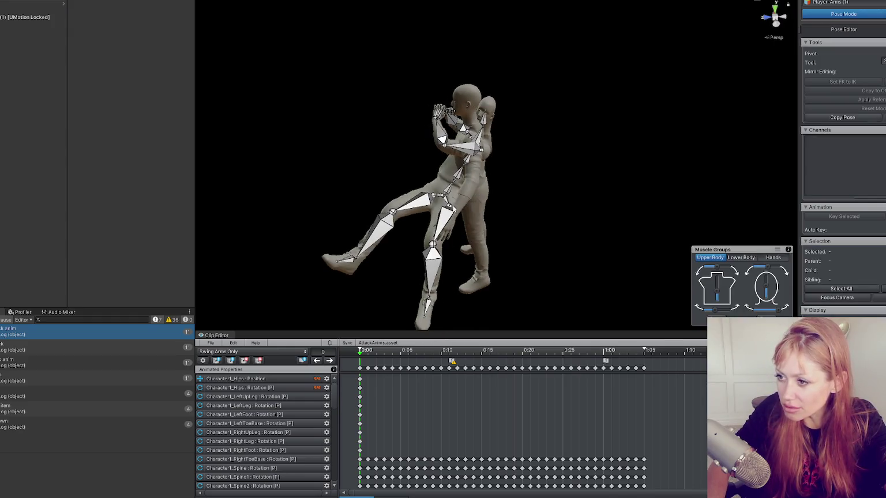
Step: Rotate the Hips bone in the Swing Arms Only clip and key its new values
{"action": "left_click", "coordinate": [447, 199]}
{"action": "mouse_move", "coordinate": [587, 199]}
{"action": "left_mouse_down"}
{"action": "mouse_move", "coordinate": [551, 207]}
{"action": "mouse_move", "coordinate": [580, 211]}
{"action": "mouse_move", "coordinate": [537, 202]}
{"action": "left_mouse_up"}
{"action": "key", "text": "w"}
{"action": "key", "text": "k"}
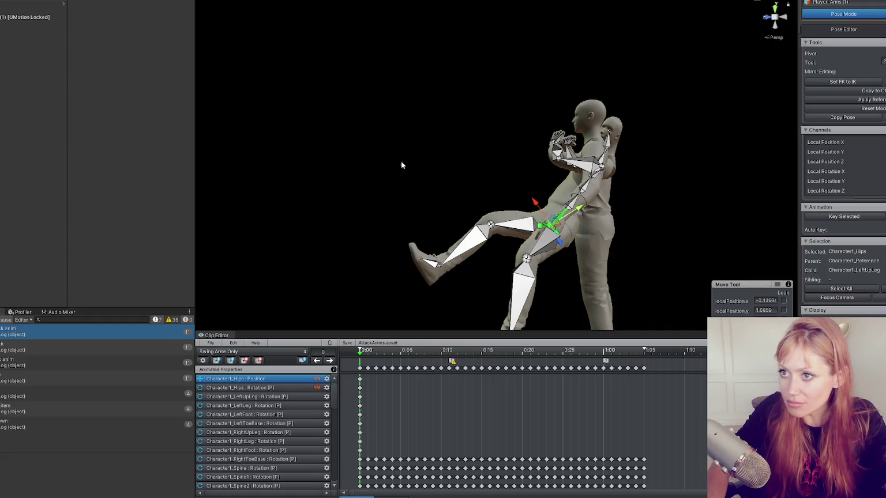
Step: Export the current clip from the Clip Editor's File menu
{"action": "left_click", "coordinate": [209, 343]}
{"action": "mouse_move", "coordinate": [262, 411]}
{"action": "left_click", "coordinate": [352, 412]}
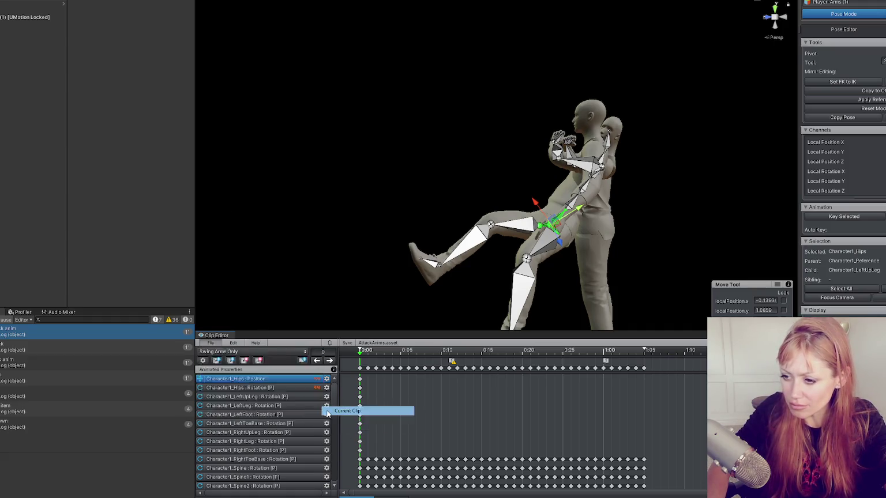
{"action": "left_click", "coordinate": [454, 288]}
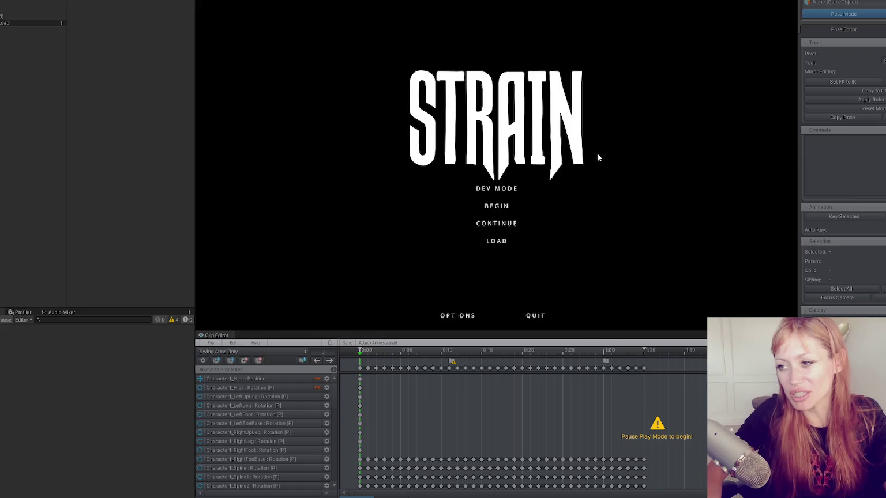
Step: Start the game in Dev Mode, equip the stone axe from slot 1, and swing it
{"action": "left_click", "coordinate": [500, 194]}
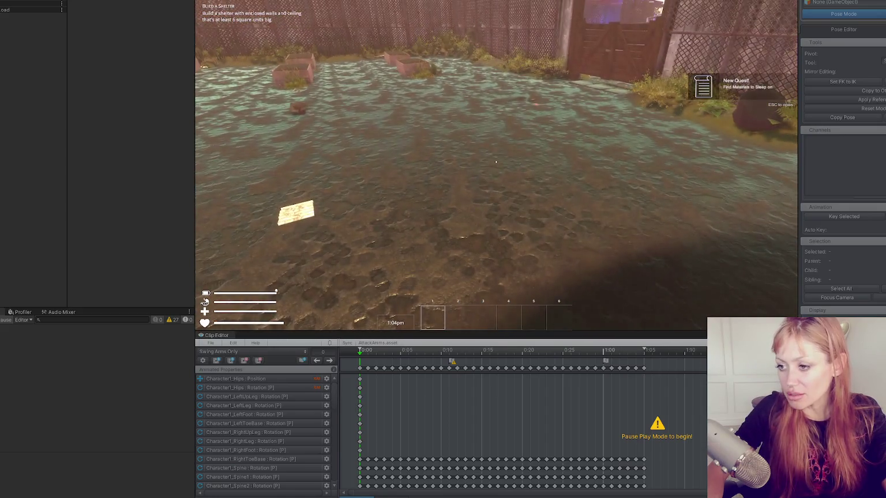
{"action": "key", "text": "Escape"}
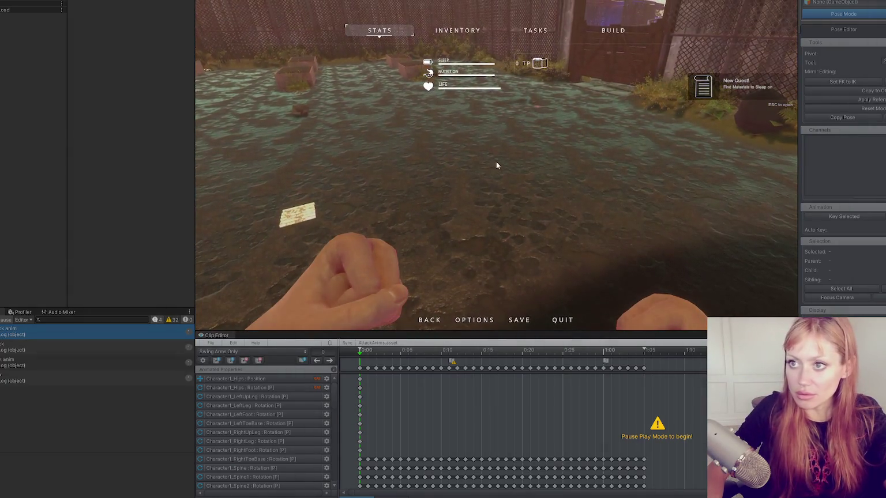
{"action": "key", "text": "Escape"}
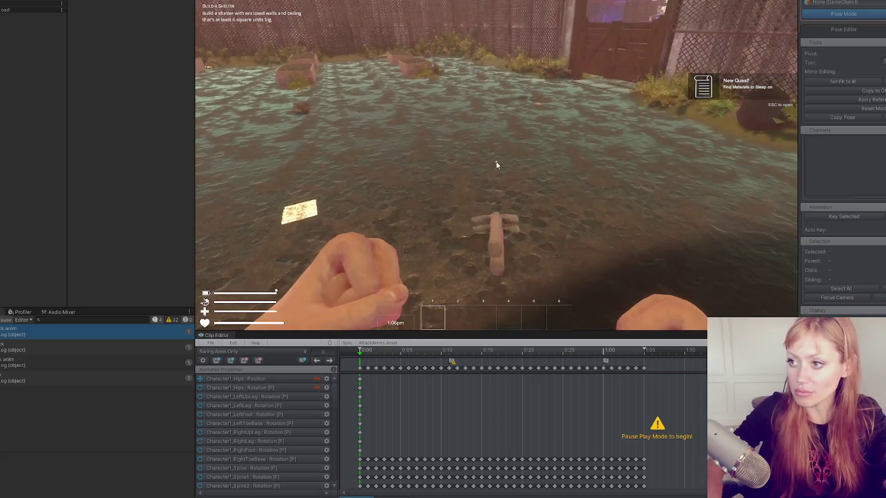
{"action": "left_click", "coordinate": [495, 165]}
{"action": "key", "text": "1"}
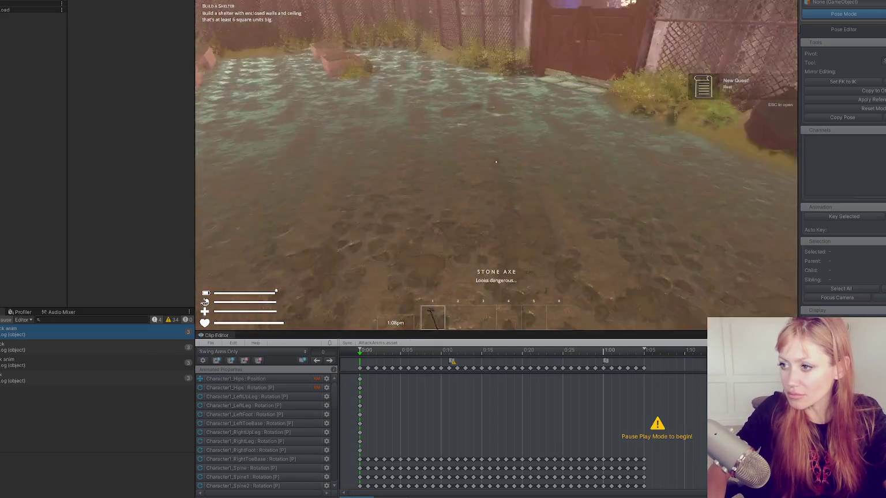
{"action": "left_click", "coordinate": [496, 162]}
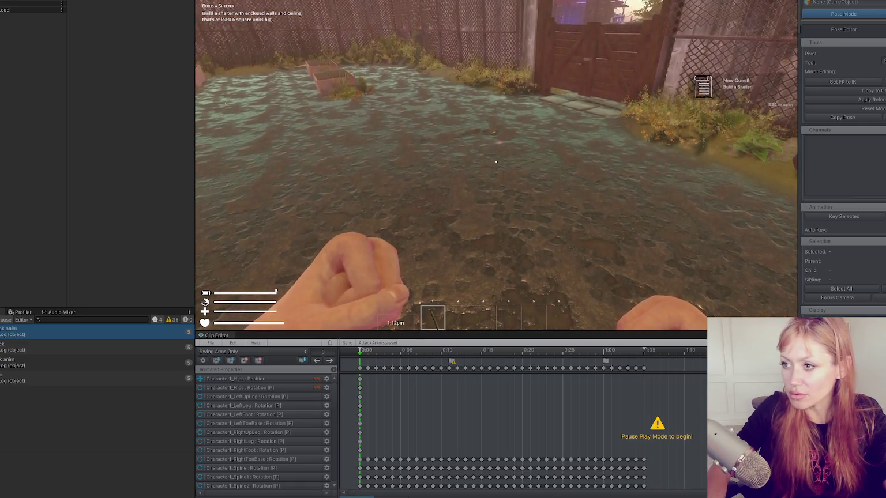
Step: Pause the game, go to the Scene view, and select and frame the player
{"action": "key", "text": "Escape"}
{"action": "key", "text": "ctrl+1"}
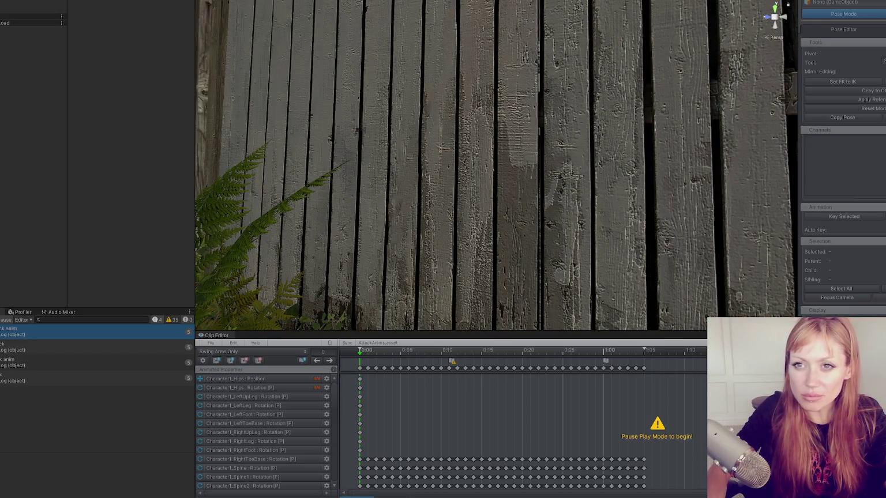
{"action": "left_click", "coordinate": [387, 141]}
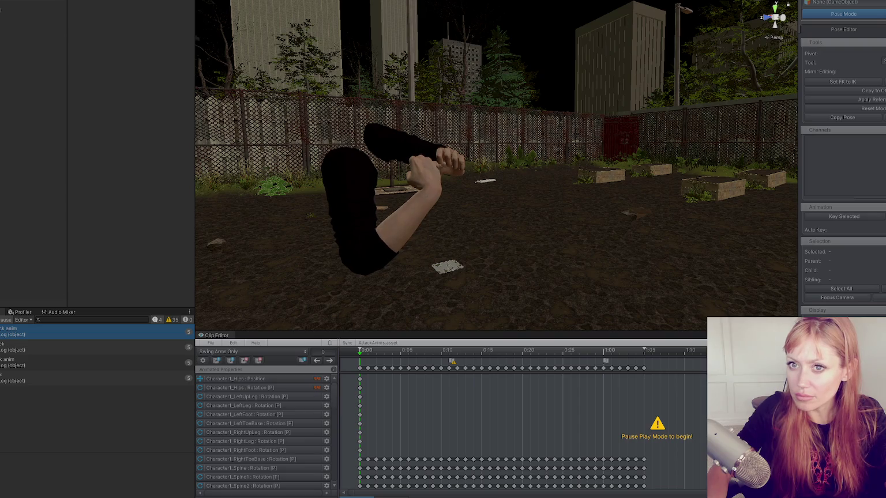
Step: Select the hand's holding bone and orbit around the axe held in the hands
{"action": "left_click", "coordinate": [403, 141]}
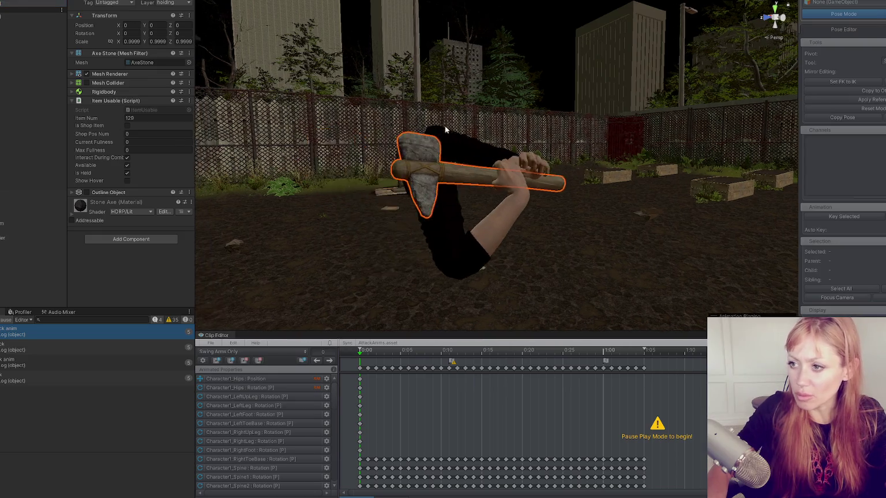
{"action": "mouse_move", "coordinate": [474, 167]}
{"action": "left_mouse_down"}
{"action": "mouse_move", "coordinate": [346, 192]}
{"action": "mouse_move", "coordinate": [529, 181]}
{"action": "left_mouse_up"}
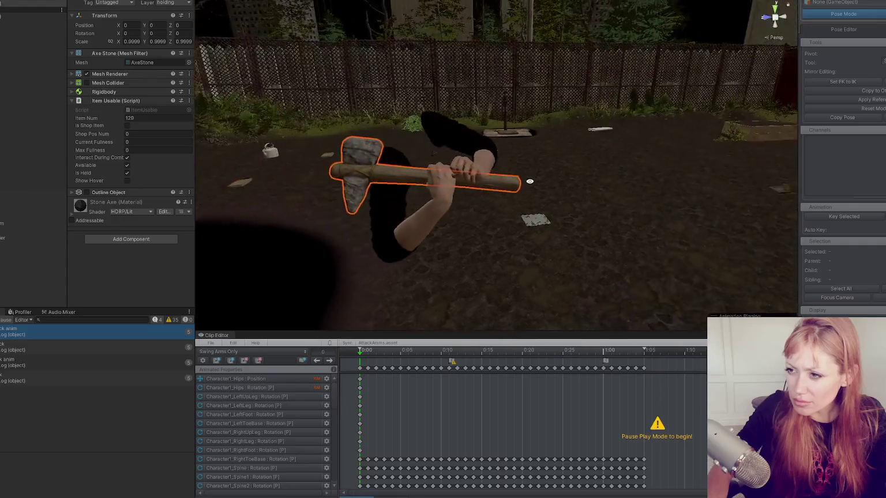
{"action": "scroll", "coordinate": [51, 197], "scroll_direction": "up", "scroll_amount": 5}
{"action": "left_click", "coordinate": [50, 181]}
{"action": "mouse_move", "coordinate": [277, 169]}
{"action": "left_mouse_down"}
{"action": "mouse_move", "coordinate": [378, 136]}
{"action": "mouse_move", "coordinate": [536, 142]}
{"action": "mouse_move", "coordinate": [531, 164]}
{"action": "mouse_move", "coordinate": [493, 131]}
{"action": "mouse_move", "coordinate": [493, 119]}
{"action": "mouse_move", "coordinate": [668, 198]}
{"action": "left_mouse_up"}
Step: Move and rotate the holding bone so the stone axe sits upright in the grip
{"action": "key", "text": "e"}
{"action": "left_click_drag", "start_coordinate": [601, 190], "coordinate": [618, 138]}
{"action": "key", "text": "w"}
{"action": "mouse_move", "coordinate": [540, 128]}
{"action": "left_mouse_down"}
{"action": "mouse_move", "coordinate": [572, 119]}
{"action": "mouse_move", "coordinate": [552, 174]}
{"action": "mouse_move", "coordinate": [673, 137]}
{"action": "left_mouse_up"}
{"action": "key", "text": "e"}
{"action": "left_click_drag", "start_coordinate": [552, 121], "coordinate": [590, 131]}
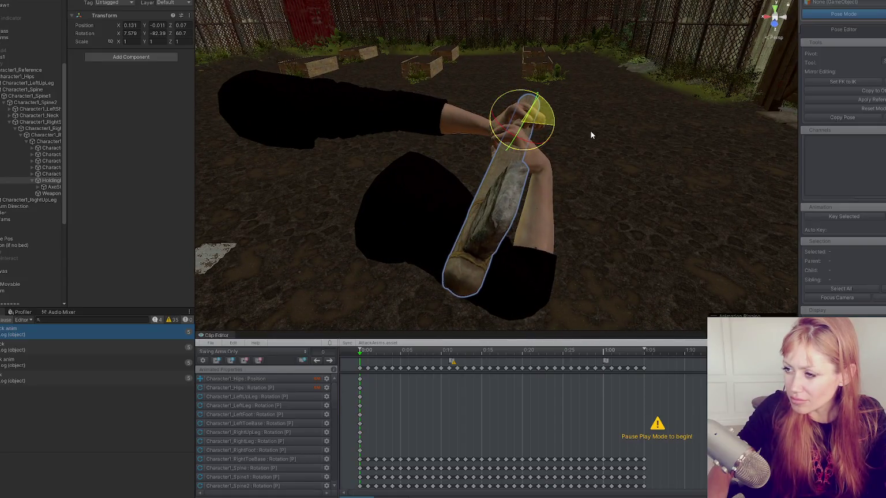
Step: Copy the holding bone's Transform values
{"action": "left_click", "coordinate": [190, 15]}
{"action": "mouse_move", "coordinate": [243, 81]}
{"action": "left_click", "coordinate": [326, 120]}
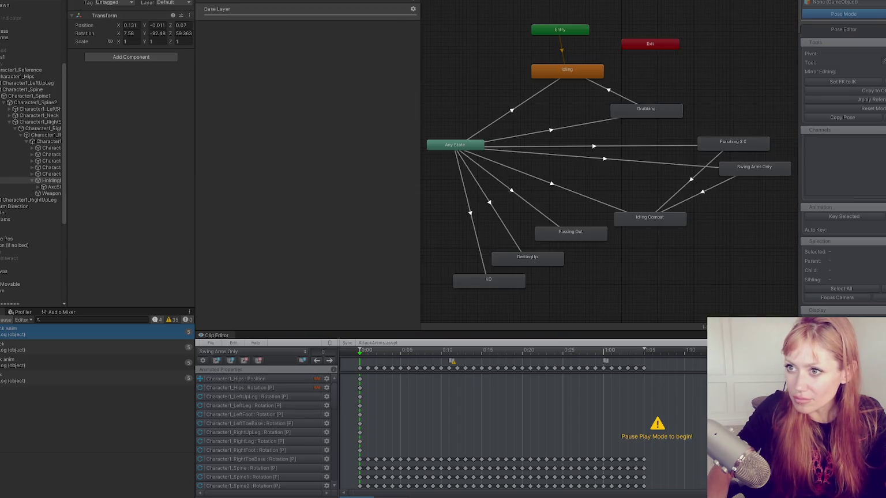
Step: Re-equip the stone axe in game and turn its grip to a shallower angle
{"action": "key", "text": "Escape"}
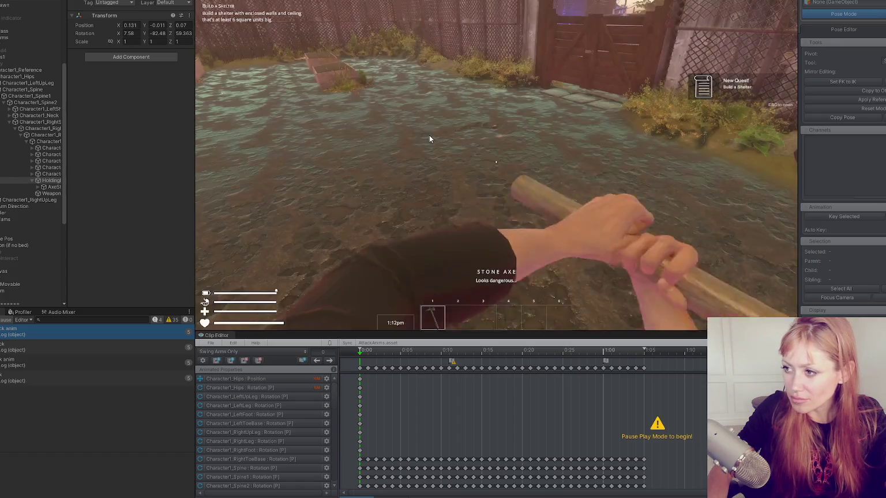
{"action": "key", "text": "1"}
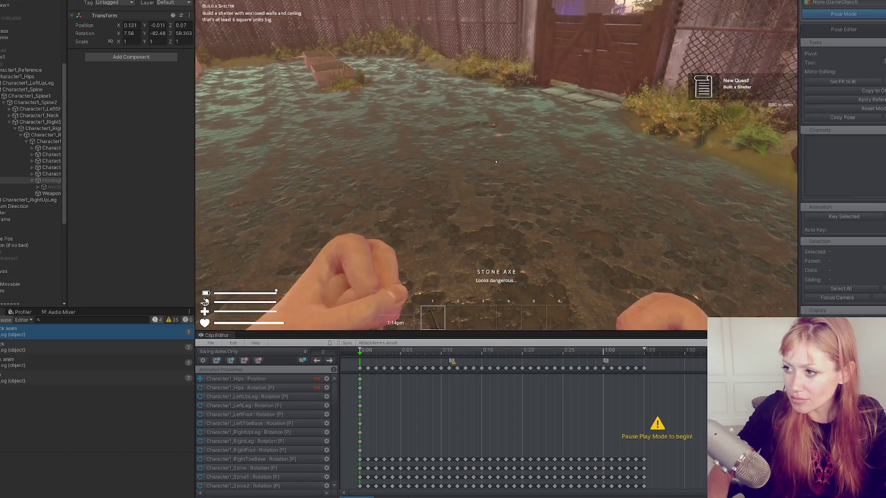
{"action": "key", "text": "1"}
{"action": "key", "text": "Escape"}
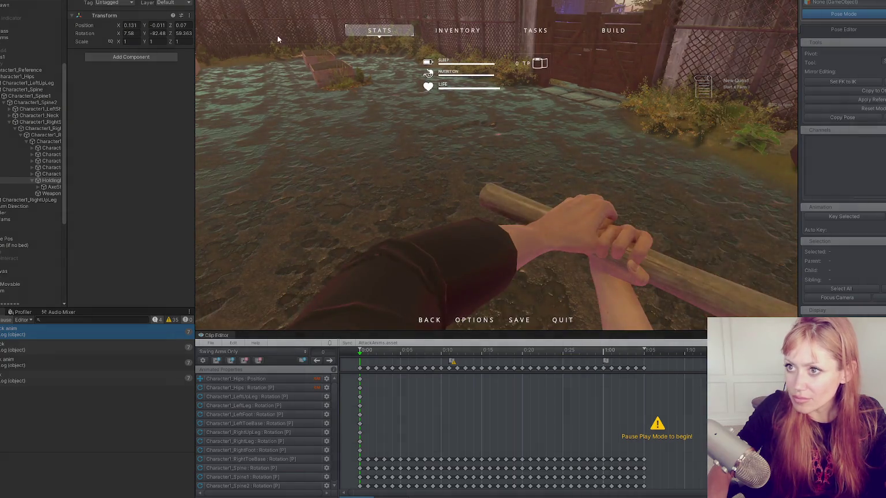
{"action": "left_click_drag", "start_coordinate": [520, 110], "coordinate": [525, 107]}
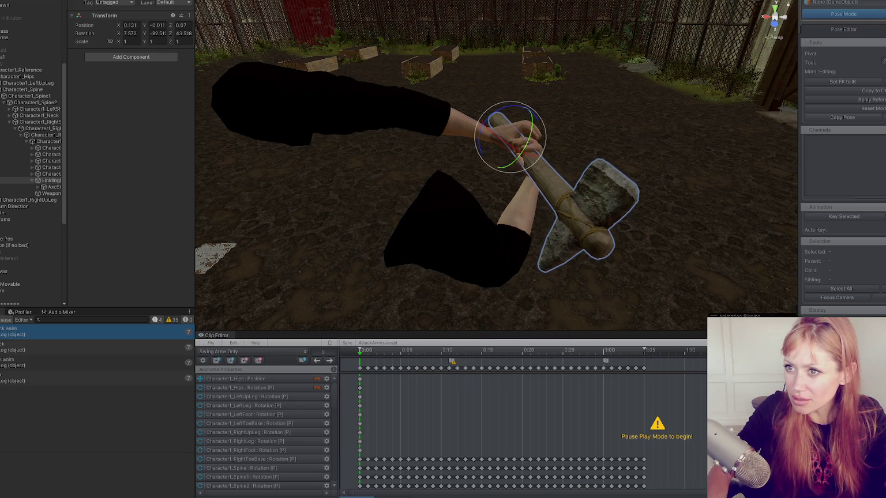
{"action": "key", "text": "ctrl+2"}
Step: Pause with the Stone Axe equipped and orbit the Scene view around the hand holding it
{"action": "key", "text": "Escape"}
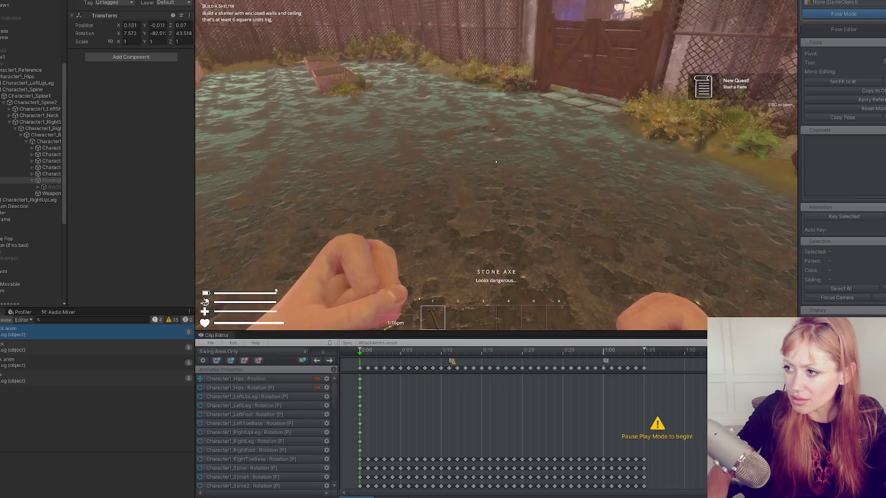
{"action": "key", "text": "Escape"}
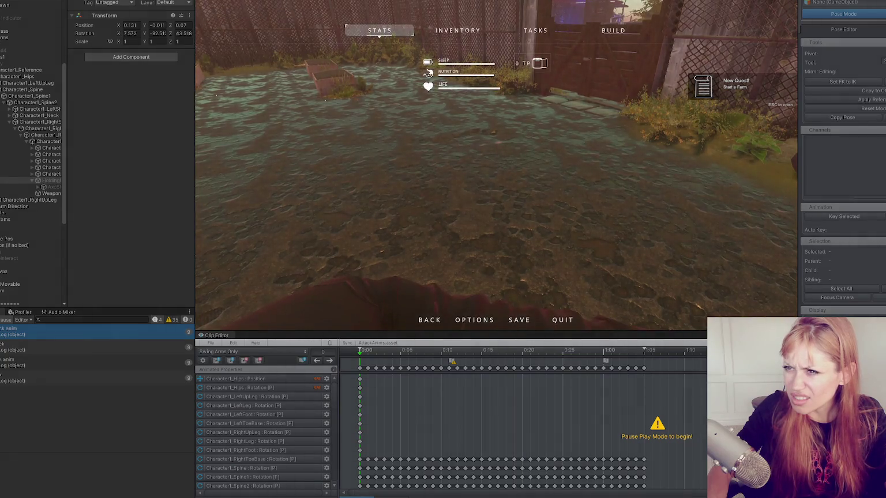
{"action": "key", "text": "ctrl+1"}
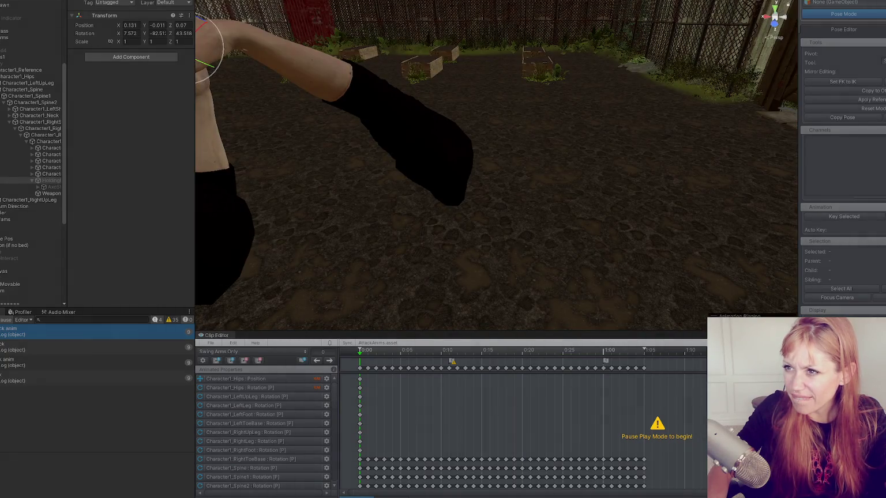
{"action": "key", "text": "ctrl+2"}
{"action": "key", "text": "Escape"}
{"action": "key", "text": "1"}
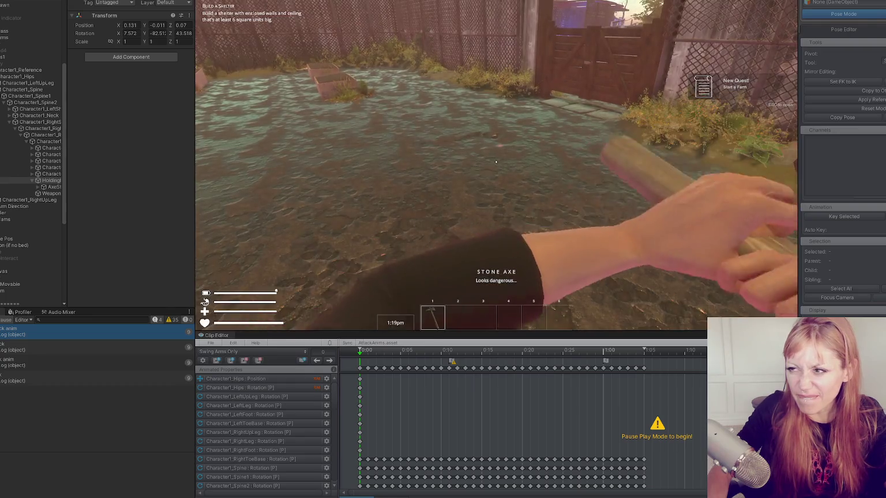
{"action": "key", "text": "Escape"}
{"action": "key", "text": "Escape"}
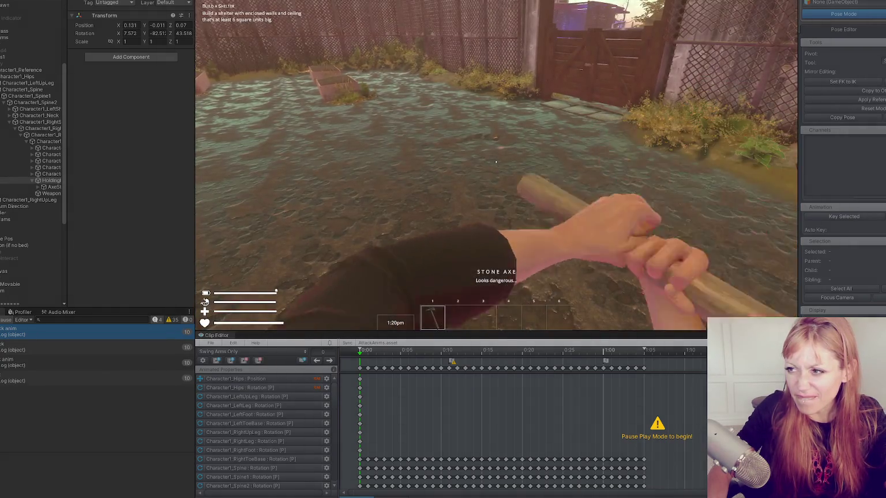
{"action": "key", "text": "Escape"}
{"action": "key", "text": "ctrl+1"}
{"action": "mouse_move", "coordinate": [458, 193]}
{"action": "left_mouse_down"}
{"action": "mouse_move", "coordinate": [525, 210]}
{"action": "mouse_move", "coordinate": [483, 175]}
{"action": "left_mouse_up"}
Step: Rotate the holding bone to re-angle the axe, then copy the bone's rotation
{"action": "mouse_move", "coordinate": [664, 188]}
{"action": "left_mouse_down"}
{"action": "mouse_move", "coordinate": [704, 210]}
{"action": "mouse_move", "coordinate": [607, 190]}
{"action": "mouse_move", "coordinate": [599, 184]}
{"action": "mouse_move", "coordinate": [615, 179]}
{"action": "mouse_move", "coordinate": [583, 170]}
{"action": "mouse_move", "coordinate": [565, 207]}
{"action": "mouse_move", "coordinate": [567, 226]}
{"action": "mouse_move", "coordinate": [568, 180]}
{"action": "mouse_move", "coordinate": [562, 190]}
{"action": "left_mouse_up"}
{"action": "key", "text": "w"}
{"action": "key", "text": "e"}
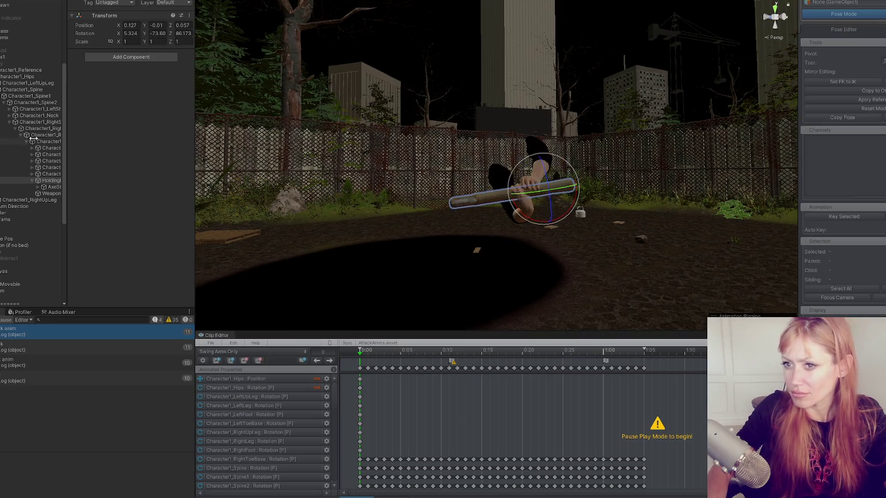
{"action": "left_click", "coordinate": [50, 180]}
{"action": "left_click", "coordinate": [189, 15]}
{"action": "mouse_move", "coordinate": [222, 83]}
{"action": "left_click", "coordinate": [299, 90]}
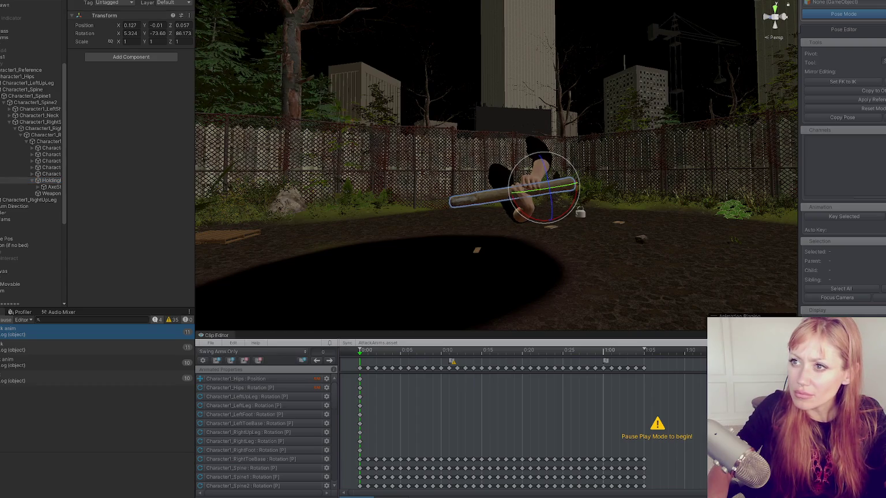
Step: Resume the game, swing the axe to check the grip, and exit Play mode
{"action": "key", "text": "Escape"}
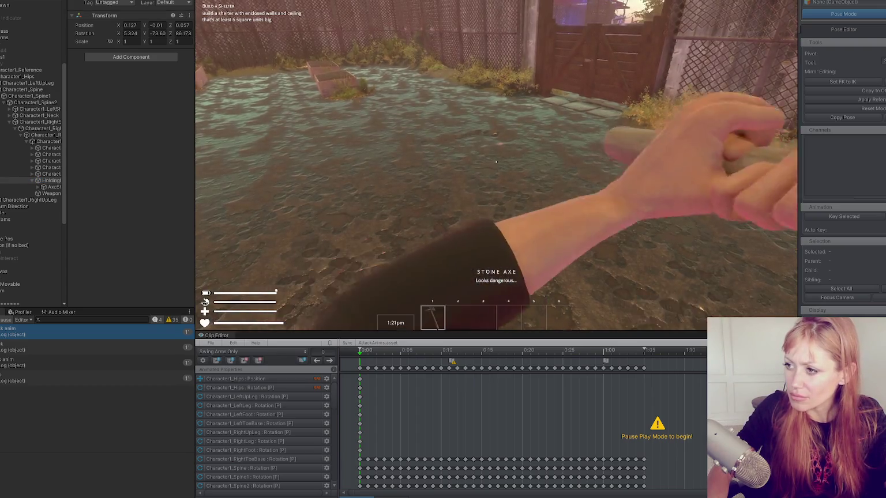
{"action": "left_click", "coordinate": [496, 162]}
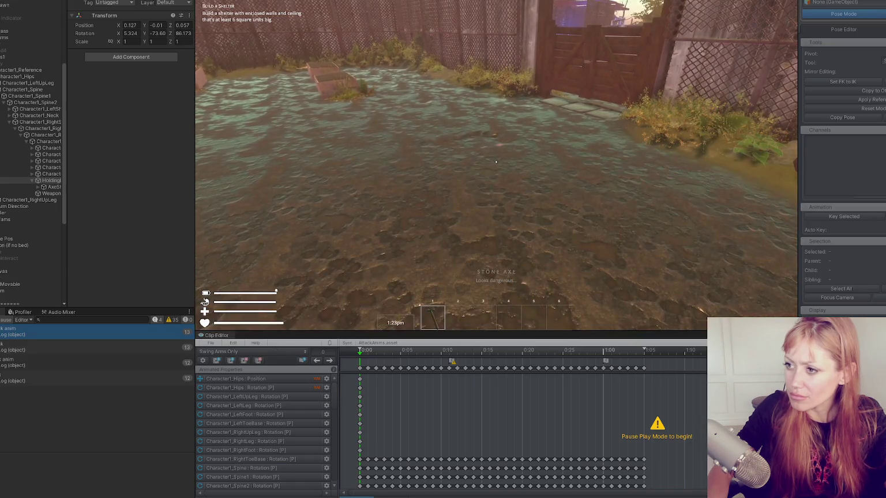
{"action": "key", "text": "Escape"}
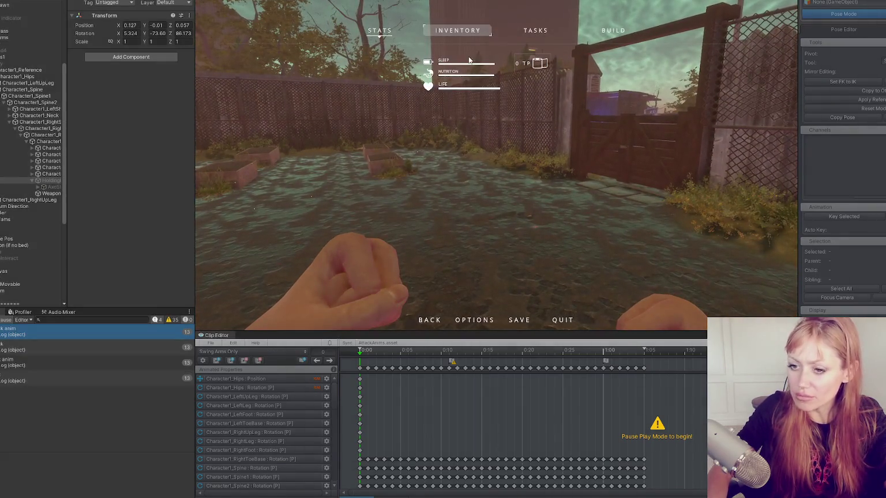
{"action": "key", "text": "ctrl+p"}
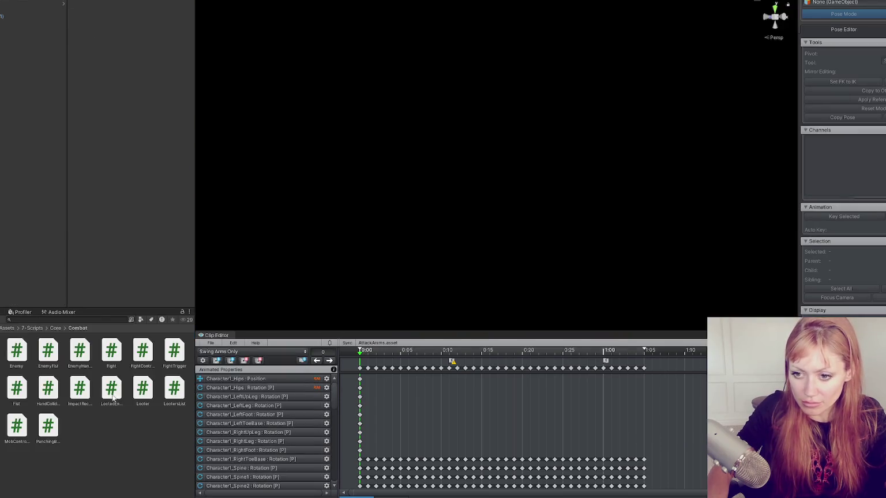
Step: Open the Main scene, saving the modified scene first, and show the Console log
{"action": "double_click", "coordinate": [143, 388]}
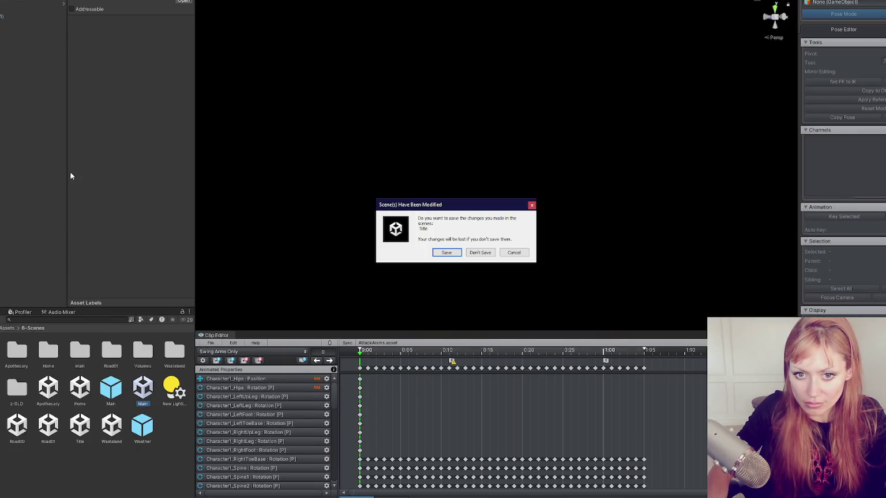
{"action": "left_click", "coordinate": [447, 253]}
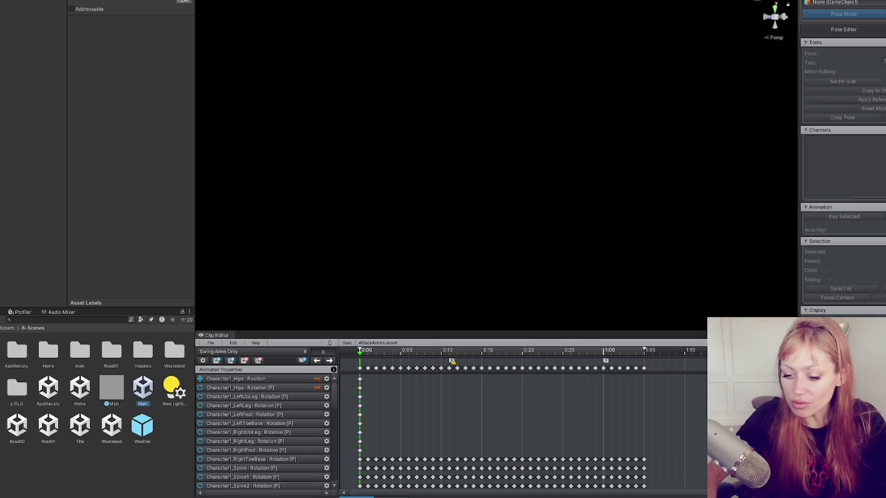
{"action": "left_click", "coordinate": [1, 311]}
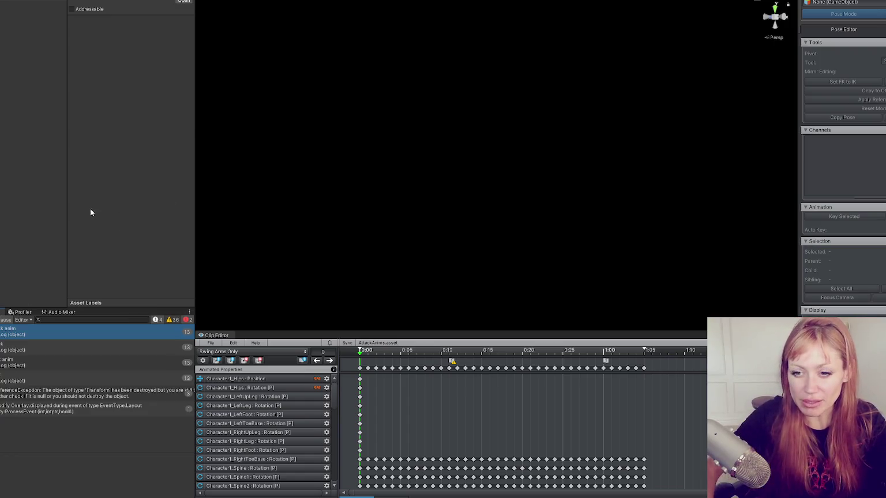
Step: Paste the saved rotation 5.324, -73.60, 86.173 onto the holding bone's Transform
{"action": "right_click", "coordinate": [2, 69]}
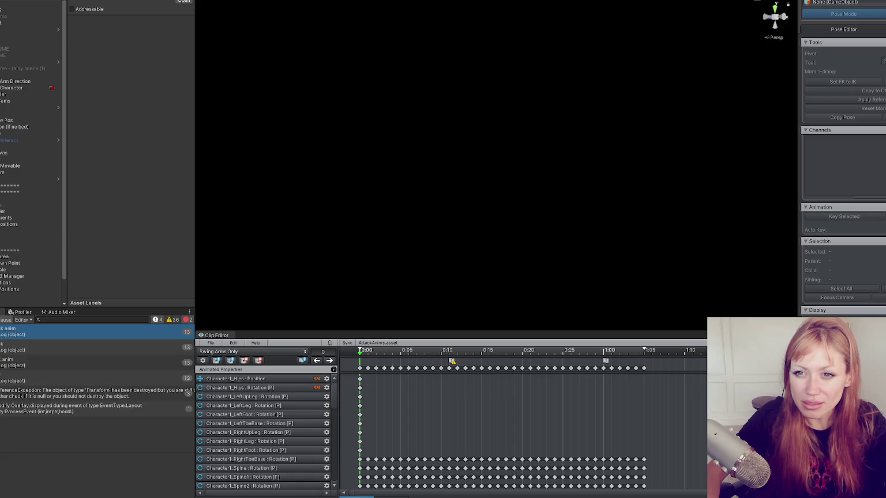
{"action": "key", "text": "Escape"}
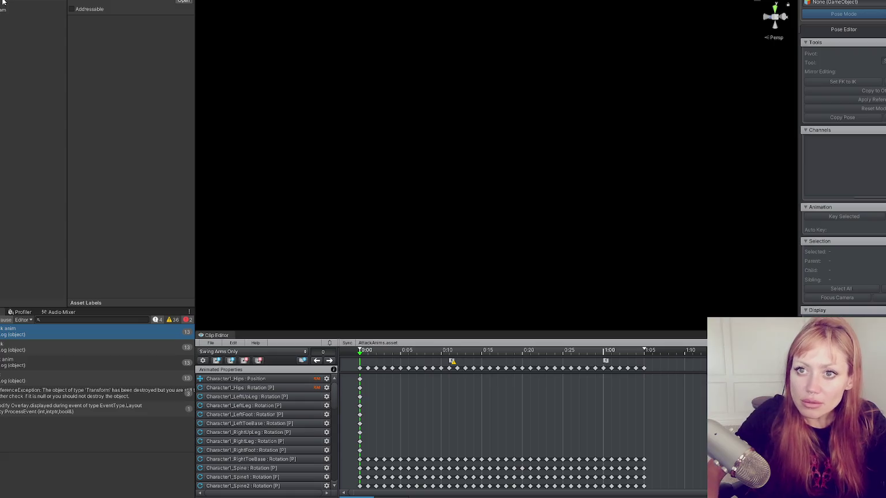
{"action": "left_click", "coordinate": [55, 195]}
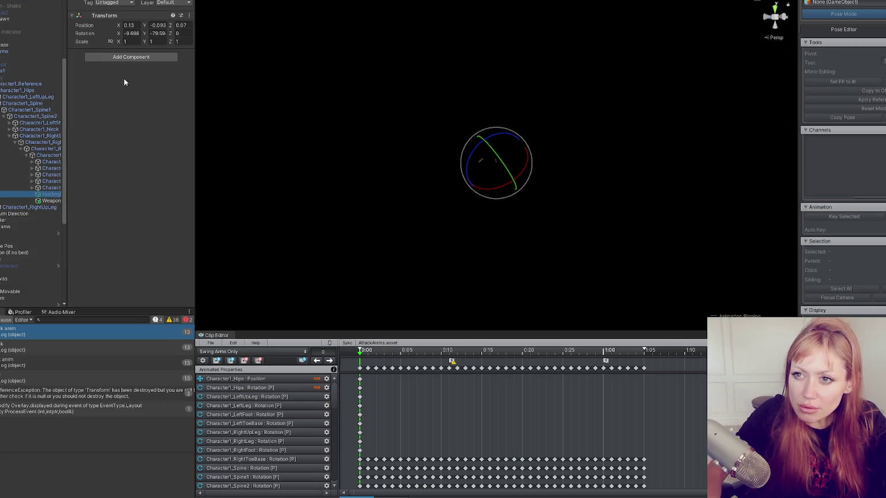
{"action": "left_click", "coordinate": [189, 15]}
{"action": "mouse_move", "coordinate": [226, 89]}
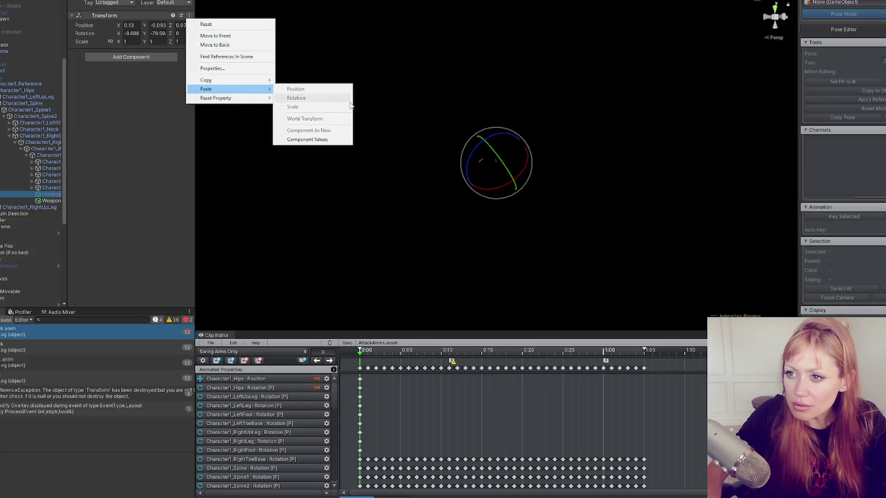
{"action": "left_click", "coordinate": [338, 139]}
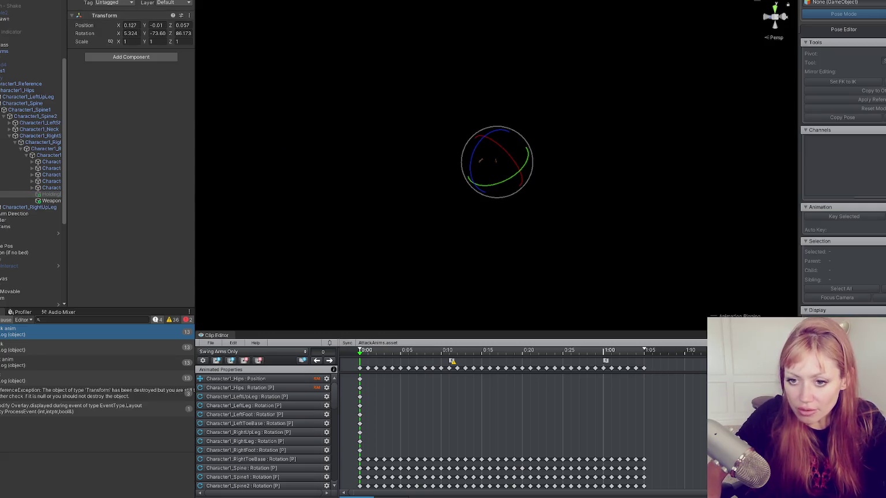
Step: Clear the Console, return to the Project window, and select the Title scene asset
{"action": "left_click", "coordinate": [0, 319]}
{"action": "key", "text": "ctrl+5"}
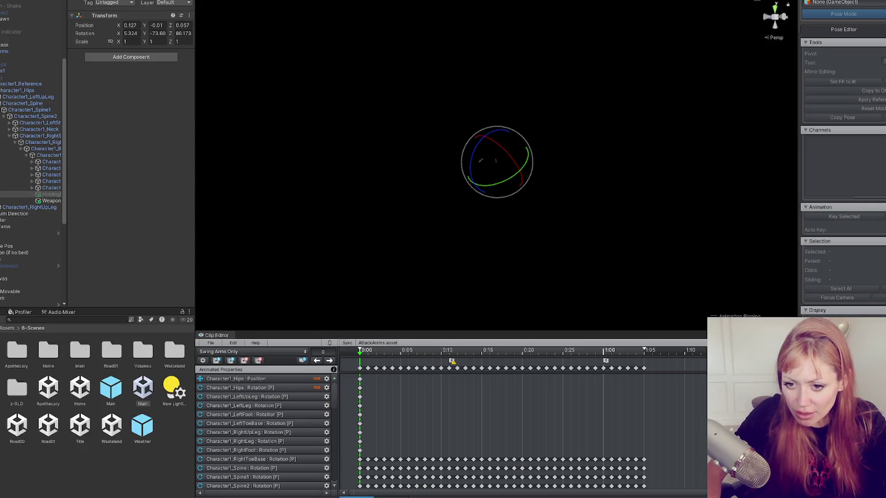
{"action": "left_click", "coordinate": [80, 425]}
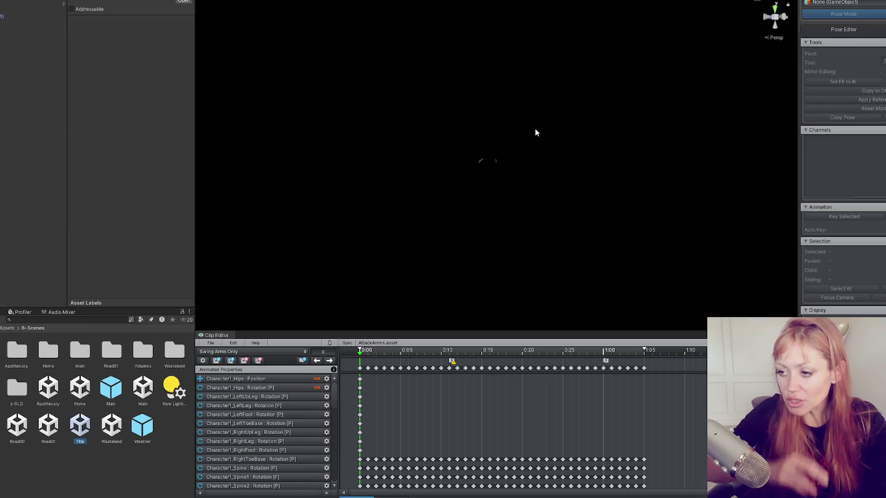
Step: Select the Player-Arms object and save the scene with Ctrl+S
{"action": "left_click", "coordinate": [46, 16]}
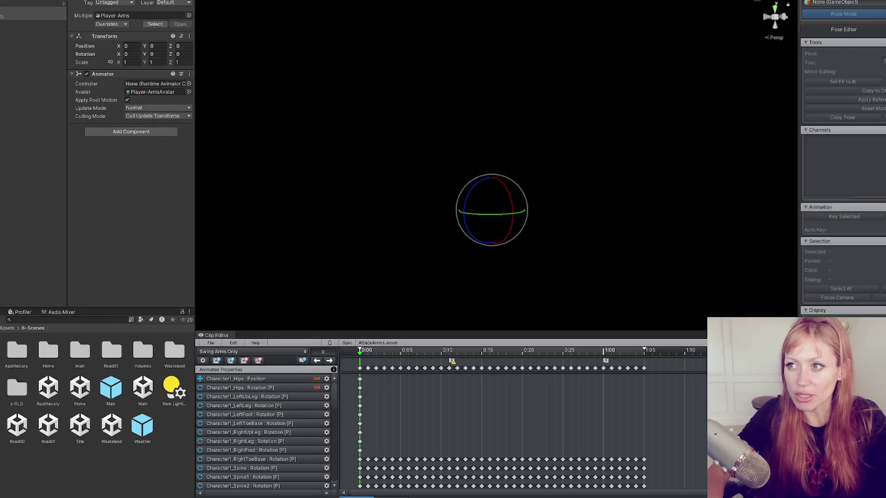
{"action": "key", "text": "ctrl+s"}
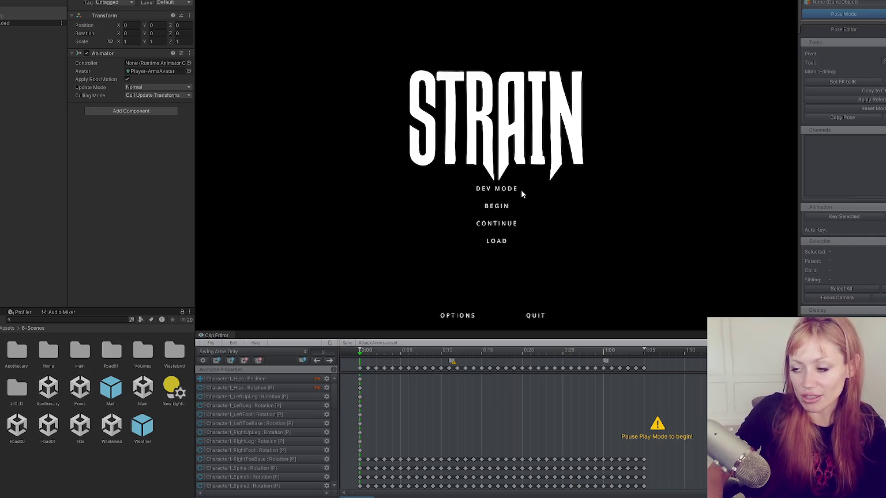
Step: Widen the Game view, begin a new game, and walk the player around the pond and fence
{"action": "left_click_drag", "start_coordinate": [195, 229], "coordinate": [118, 245]}
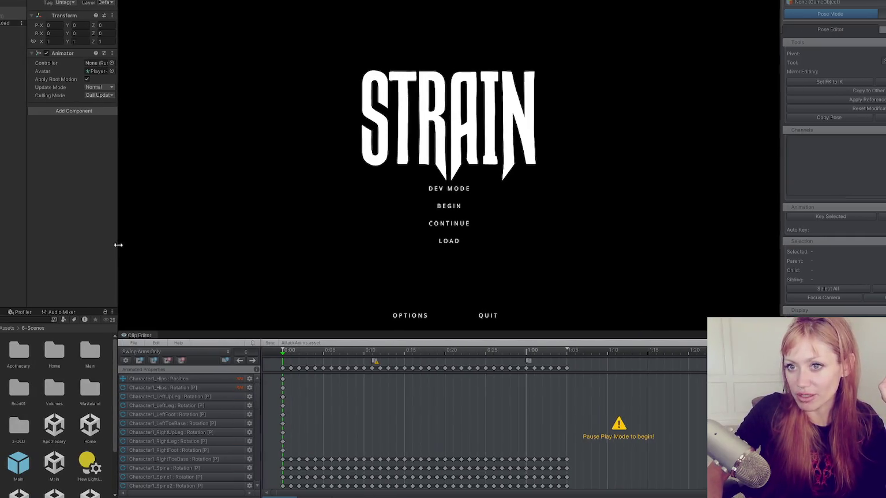
{"action": "left_click", "coordinate": [441, 190]}
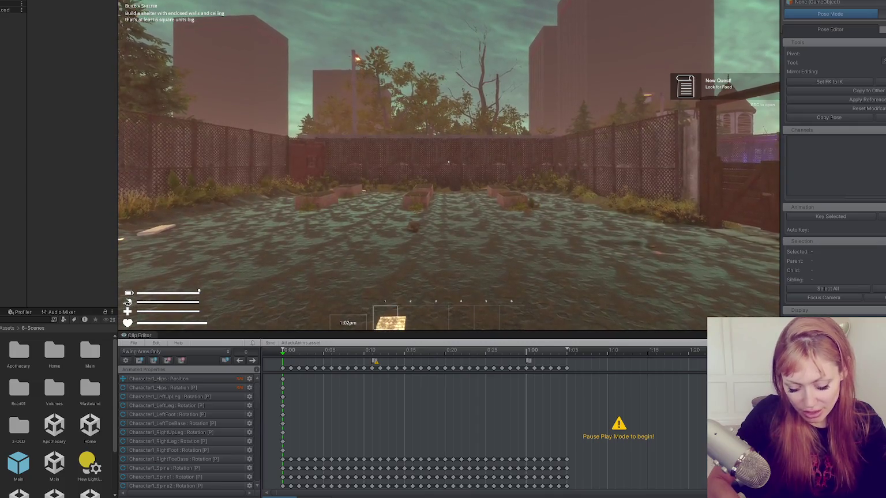
{"action": "key", "text": "1"}
{"action": "key", "text": "w"}
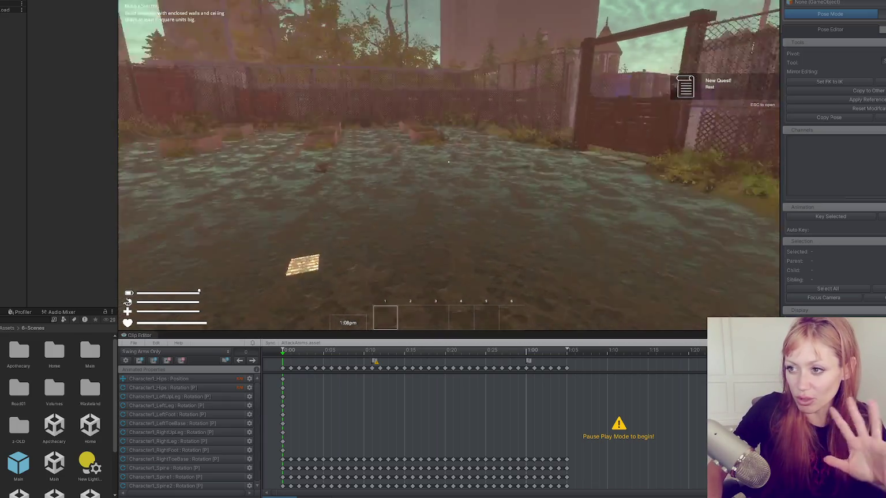
{"action": "key", "text": "s"}
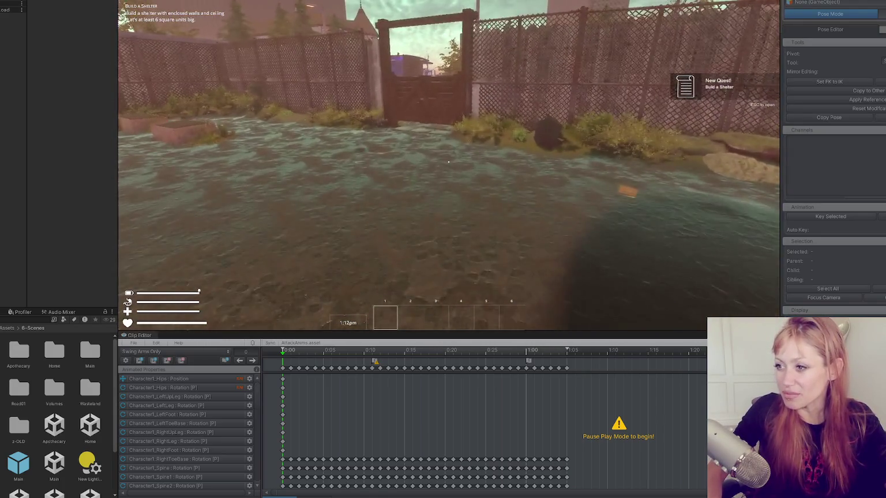
{"action": "key", "text": "w"}
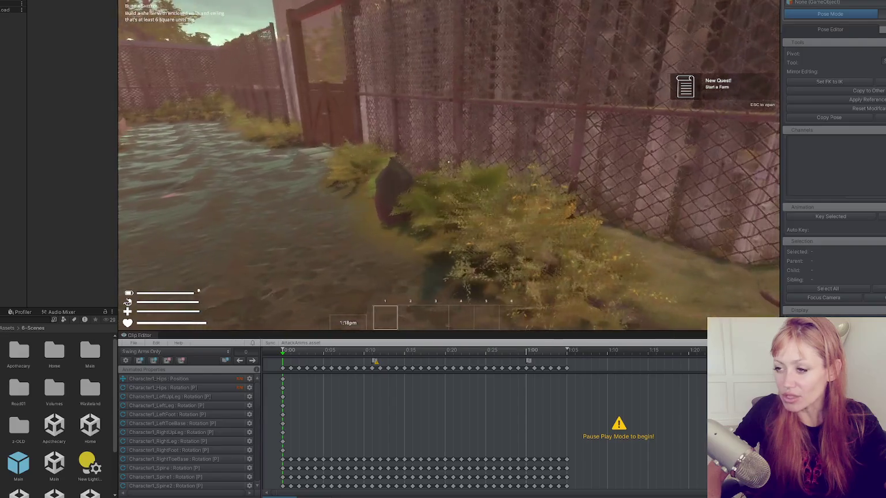
{"action": "key", "text": "s"}
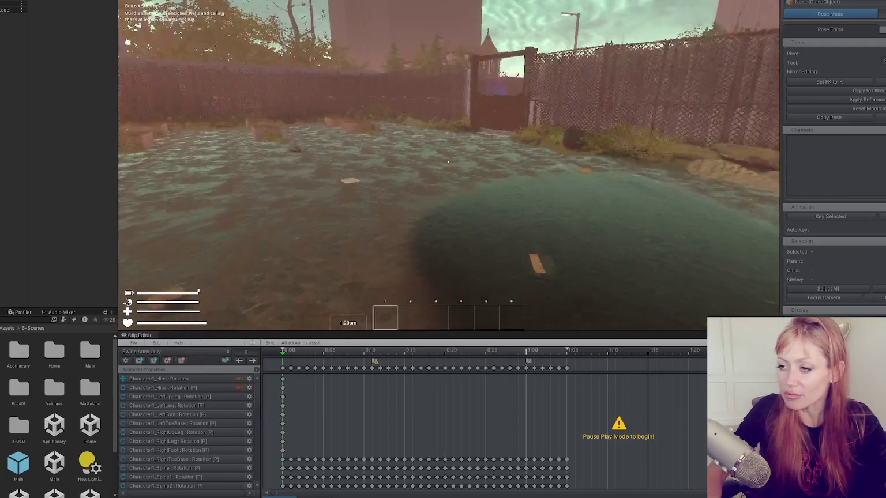
{"action": "key", "text": "w"}
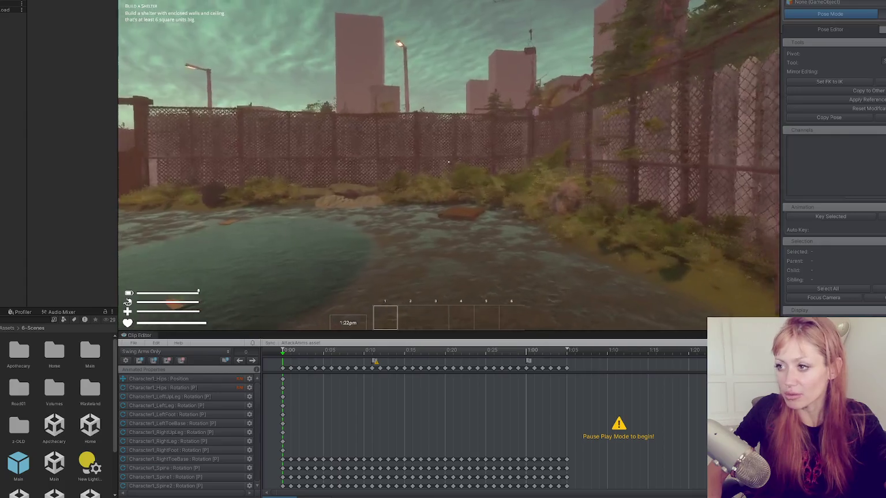
{"action": "key", "text": "s"}
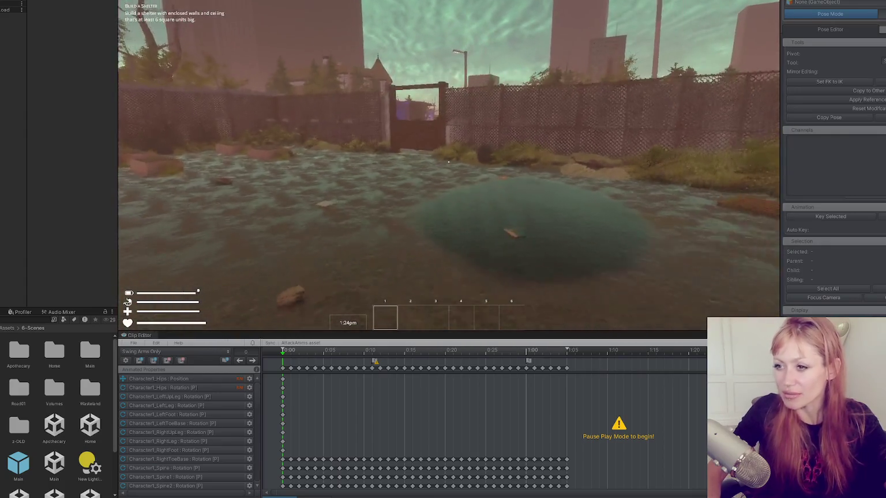
Step: Walk the player forward toward the garden gate, then pause the game
{"action": "key", "text": "w"}
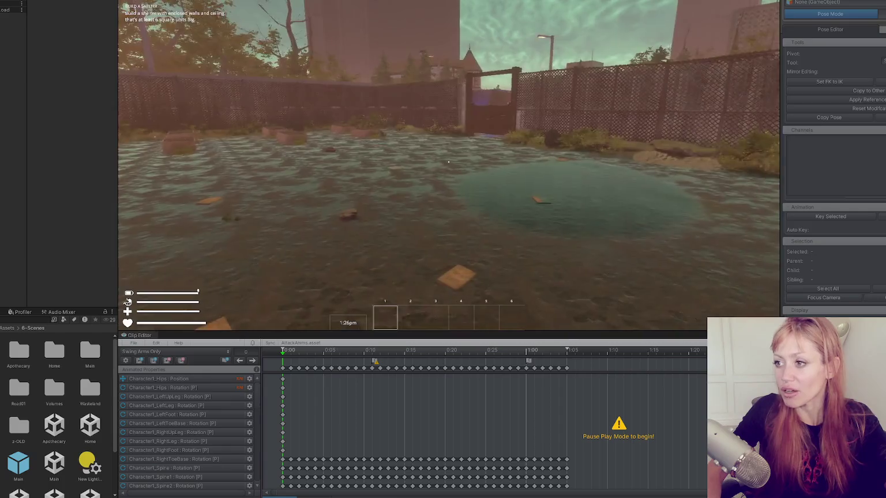
{"action": "key", "text": "w"}
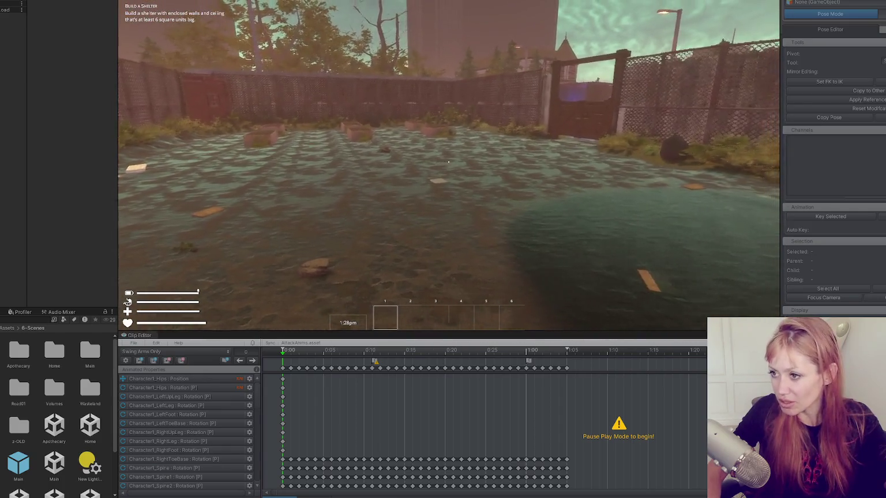
{"action": "key", "text": "w"}
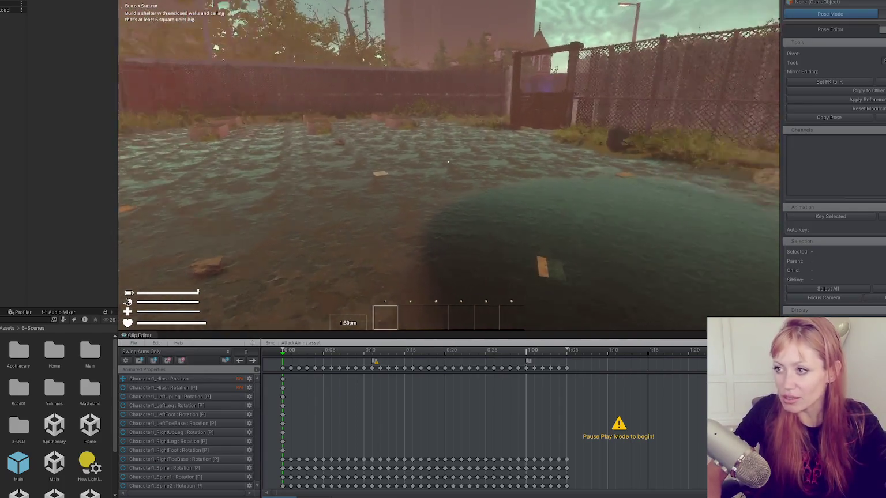
{"action": "key", "text": "w"}
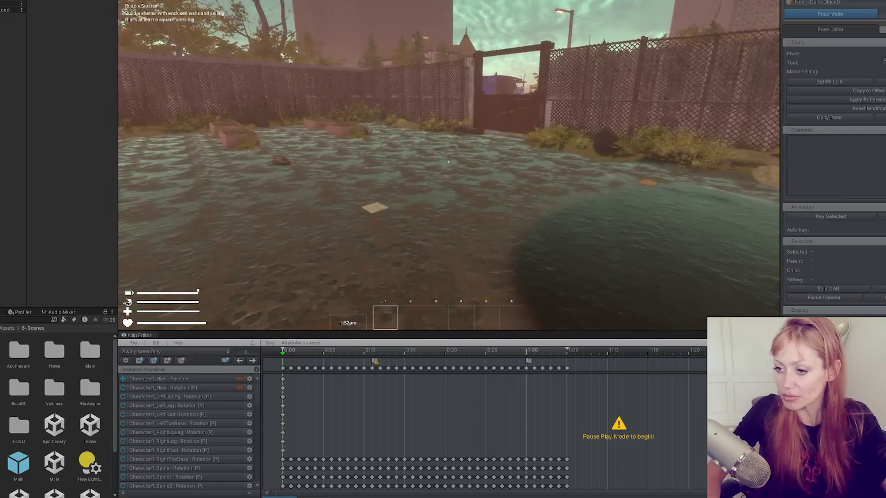
{"action": "key", "text": "w"}
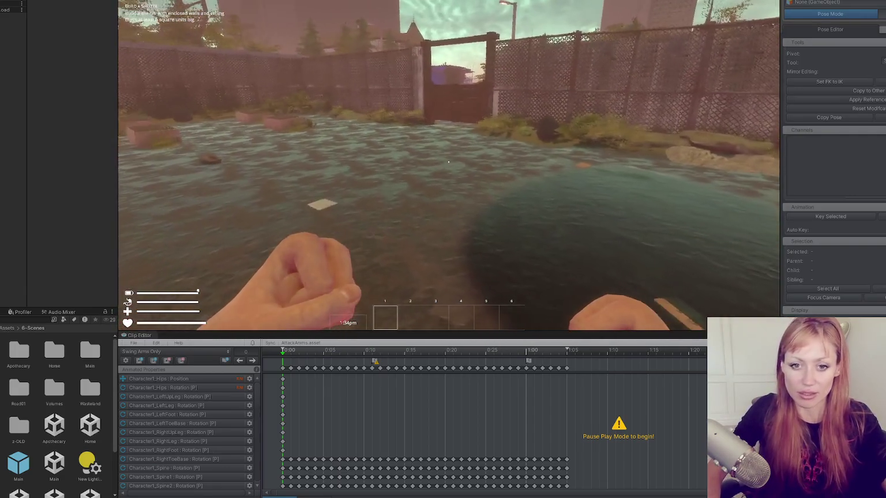
{"action": "key", "text": "Escape"}
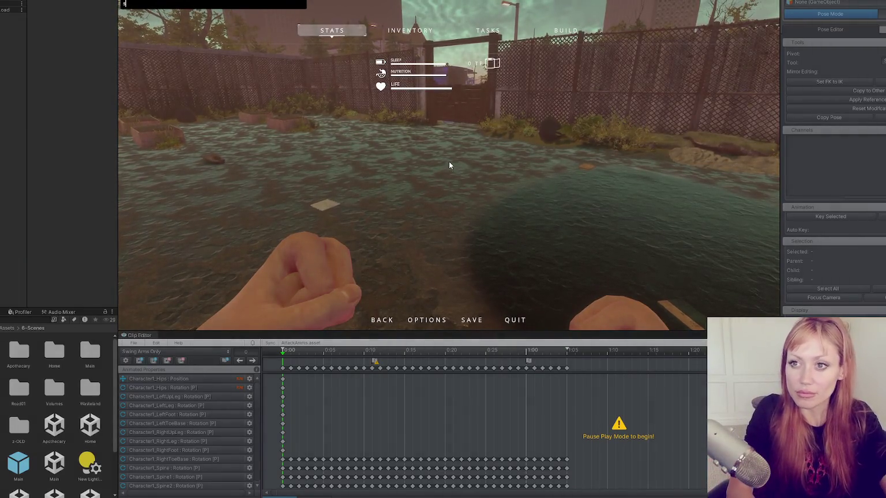
Step: Resume play and swap between empty fists and the stone axe with hotbar key 1
{"action": "key", "text": "Escape"}
{"action": "left_click", "coordinate": [449, 166]}
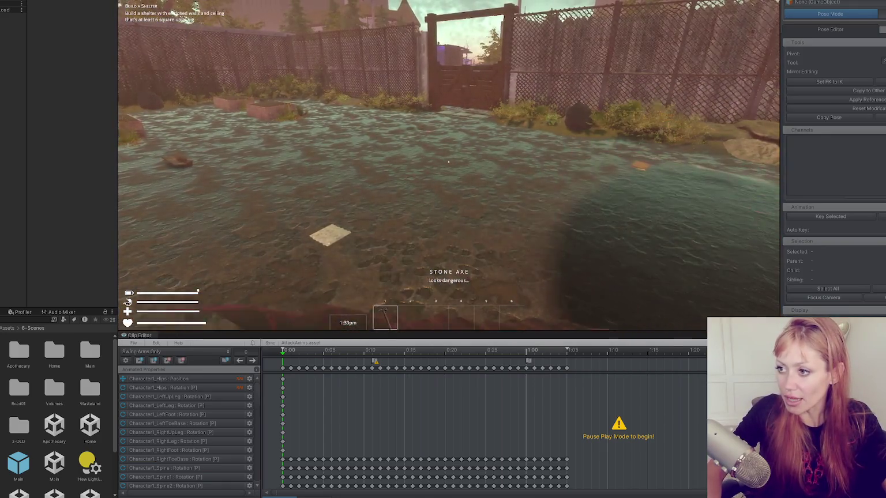
{"action": "key", "text": "1"}
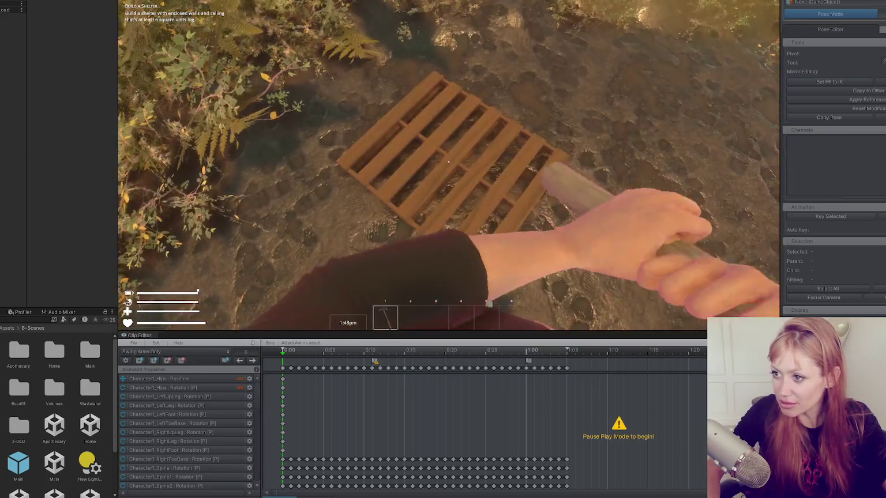
{"action": "key", "text": "1"}
{"action": "key", "text": "1"}
{"action": "key", "text": "1"}
{"action": "key", "text": "1"}
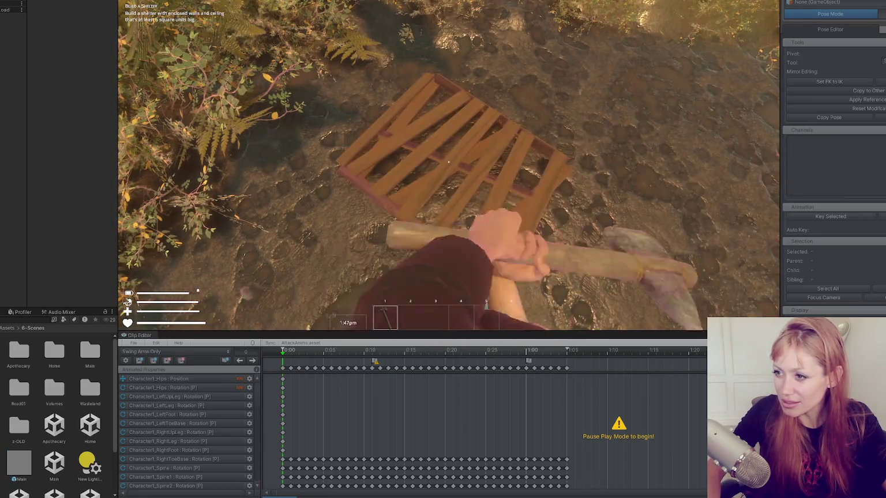
{"action": "key", "text": "1"}
{"action": "key", "text": "1"}
{"action": "key", "text": "1"}
{"action": "key", "text": "1"}
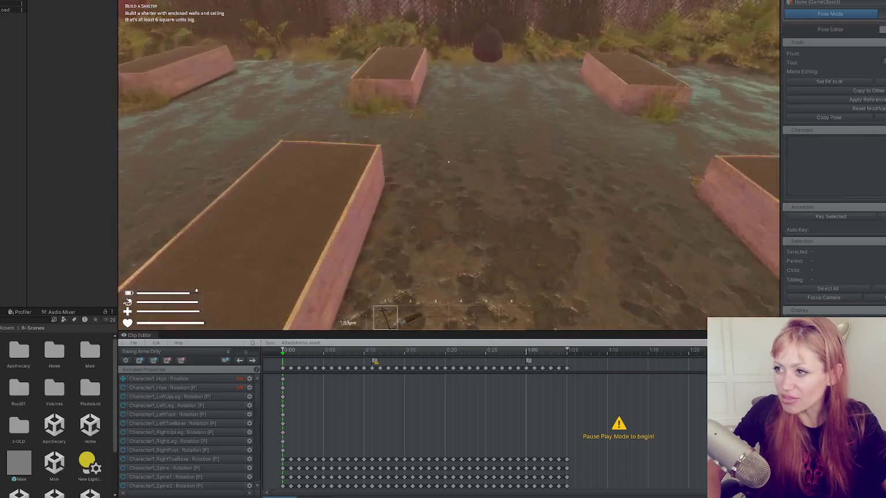
Step: Walk to the garbage pile, equip the stone axe again, and pause the game
{"action": "key", "text": "w"}
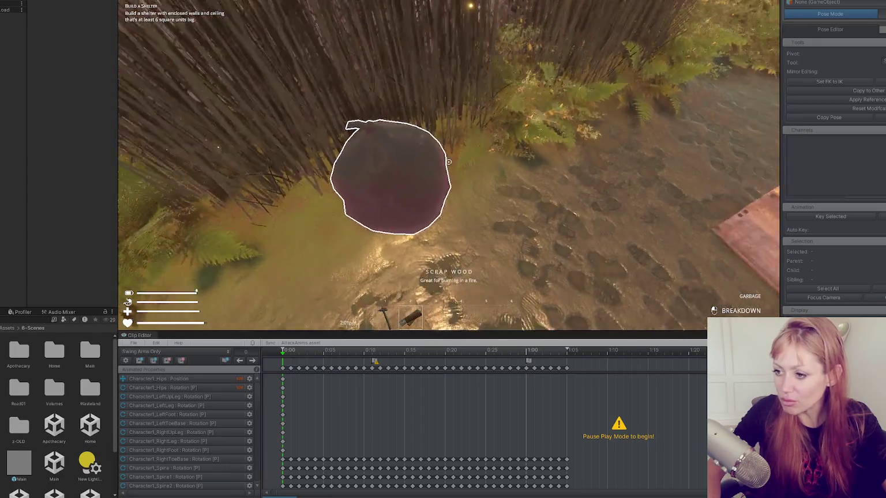
{"action": "key", "text": "1"}
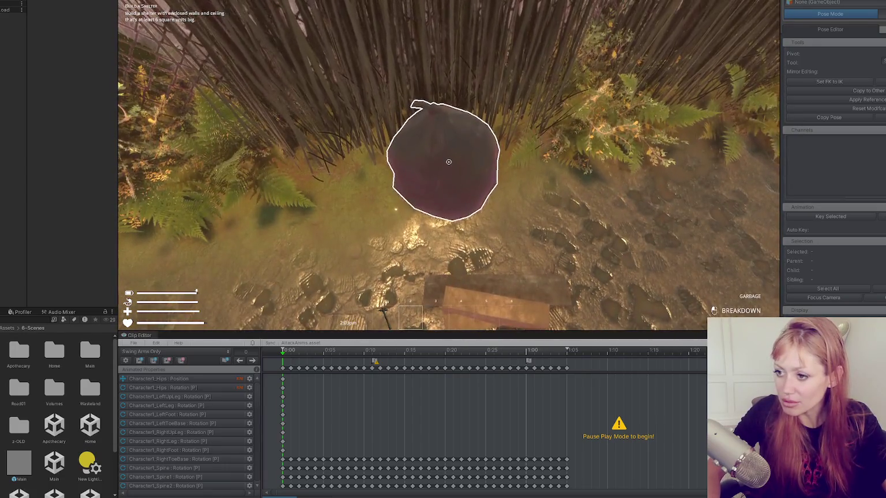
{"action": "key", "text": "Escape"}
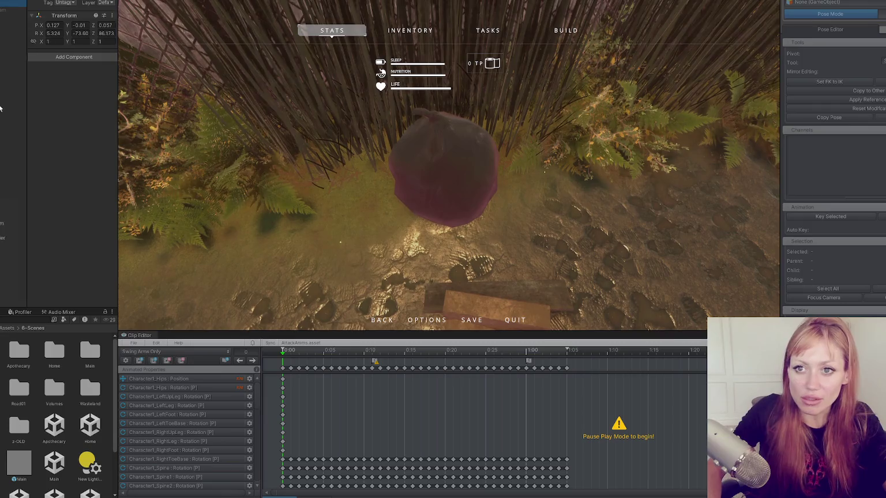
Step: Widen the Hierarchy and Inspector, then inspect AxeStone(Clone) under RightHand > HoldingItem
{"action": "left_click_drag", "start_coordinate": [27, 173], "coordinate": [223, 188]}
{"action": "left_click", "coordinate": [33, 194]}
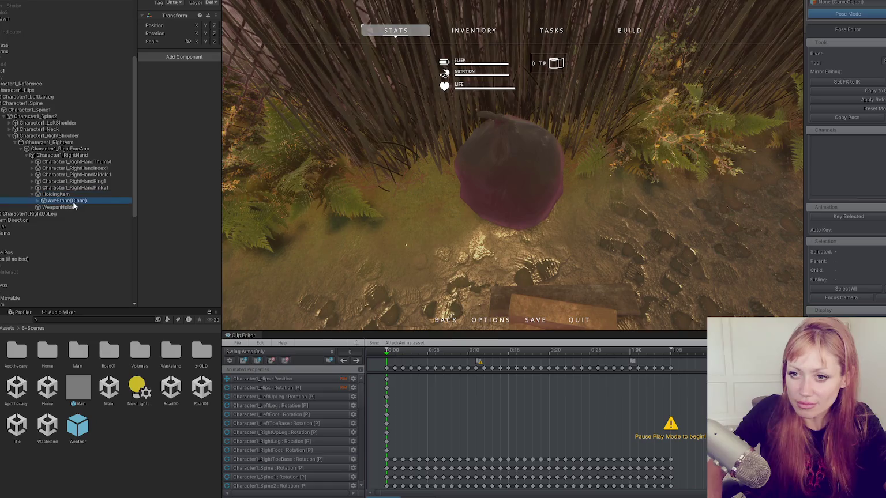
{"action": "left_click", "coordinate": [66, 201]}
{"action": "left_click_drag", "start_coordinate": [223, 168], "coordinate": [283, 154]}
{"action": "left_click_drag", "start_coordinate": [176, 161], "coordinate": [125, 166]}
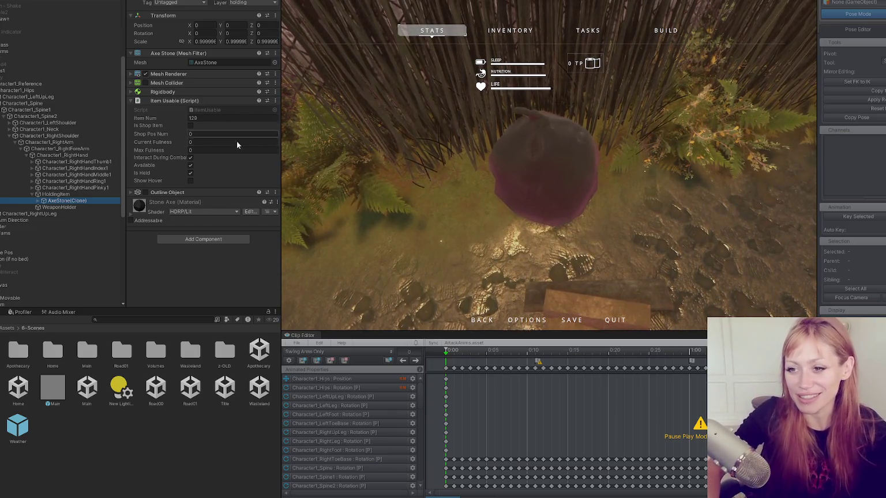
{"action": "left_click", "coordinate": [106, 194]}
Step: Compare the HoldingItem object with the held AxeStone(Clone) settings
{"action": "left_click", "coordinate": [104, 199]}
{"action": "left_click", "coordinate": [105, 195]}
{"action": "left_click", "coordinate": [104, 200]}
{"action": "left_click", "coordinate": [84, 195]}
{"action": "left_click", "coordinate": [83, 202]}
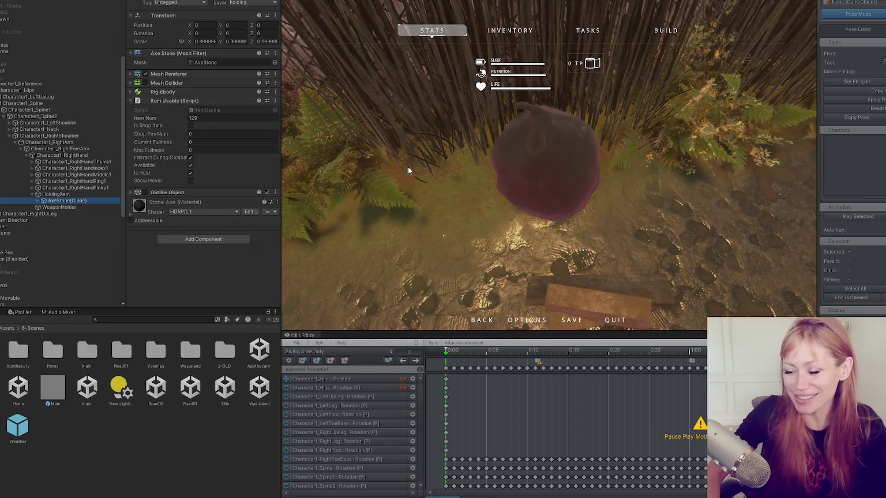
{"action": "left_click", "coordinate": [71, 195]}
{"action": "left_click", "coordinate": [74, 200]}
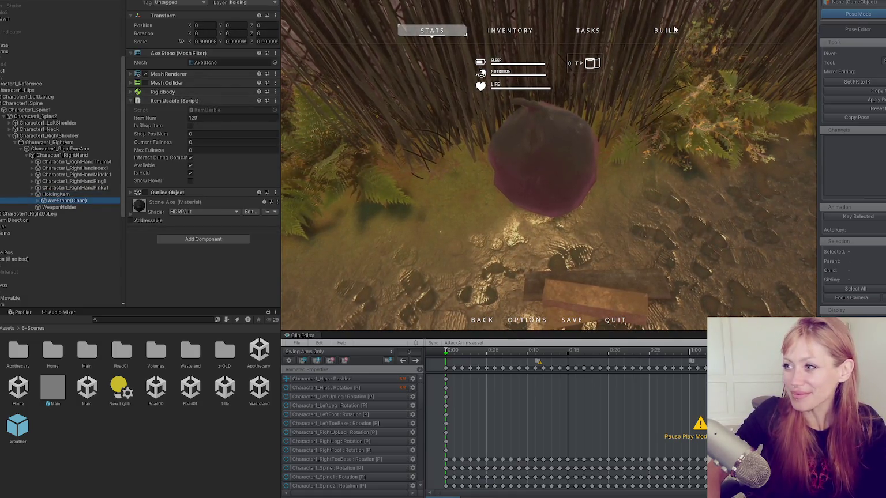
Step: Inspect the axe's Collider, Cube and WeaponHolder children, then reselect AxeStone(Clone)
{"action": "key", "text": "Right"}
{"action": "left_click", "coordinate": [67, 207]}
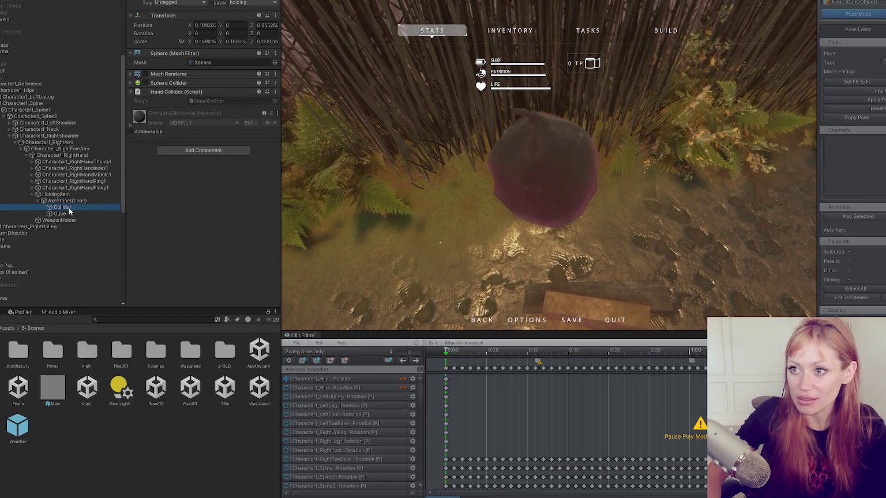
{"action": "left_click", "coordinate": [68, 213]}
{"action": "left_click", "coordinate": [70, 220]}
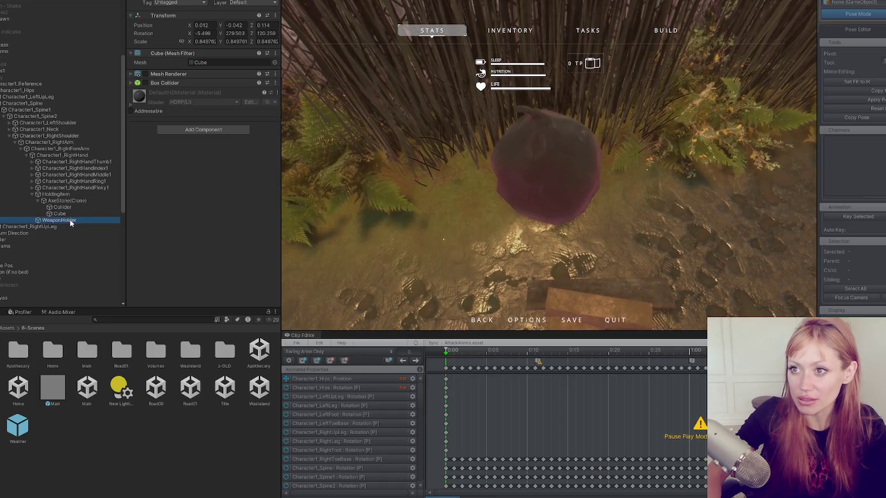
{"action": "left_click", "coordinate": [75, 201]}
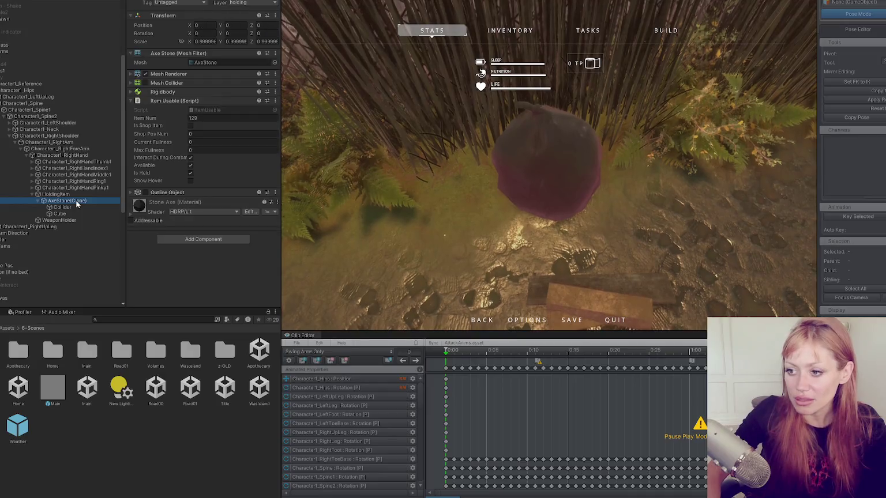
Step: Resume the game and read an animation log entry's stack trace in the Console
{"action": "key", "text": "Escape"}
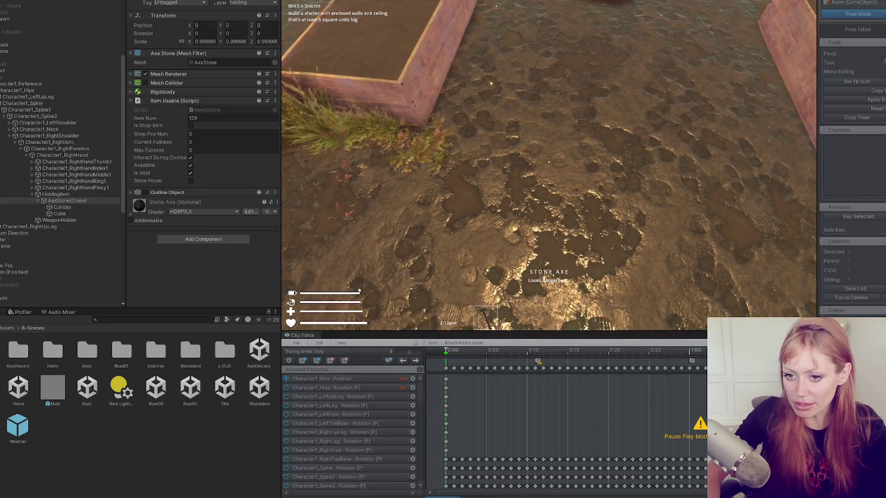
{"action": "key", "text": "ctrl+shift+c"}
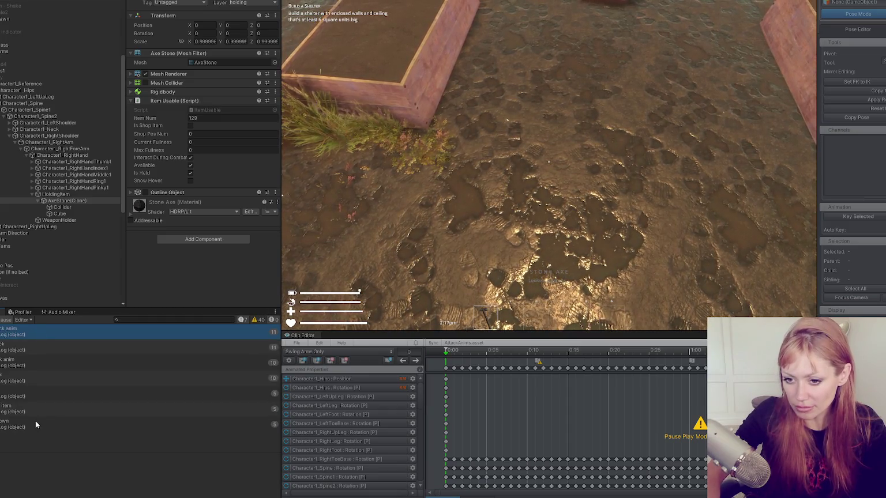
{"action": "left_click", "coordinate": [46, 362]}
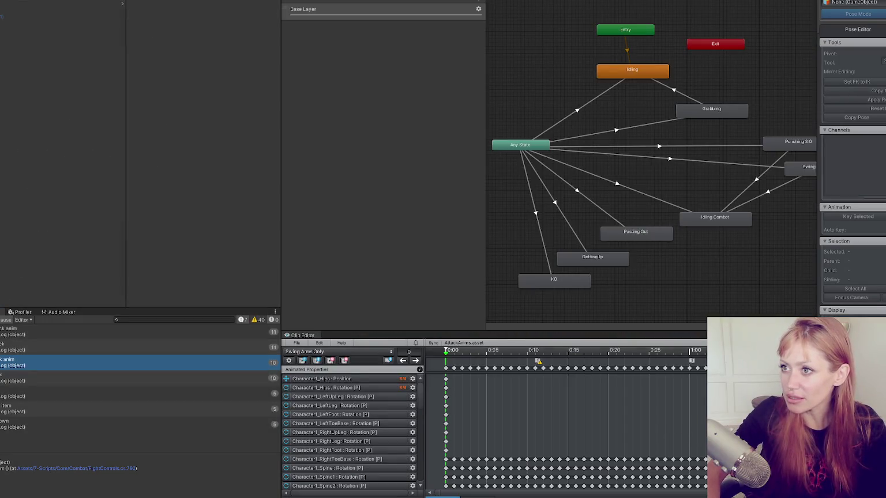
Step: Set the Any State → Swing Arms Only transition's Interruption Source to None
{"action": "left_click", "coordinate": [765, 172]}
{"action": "left_click", "coordinate": [663, 159]}
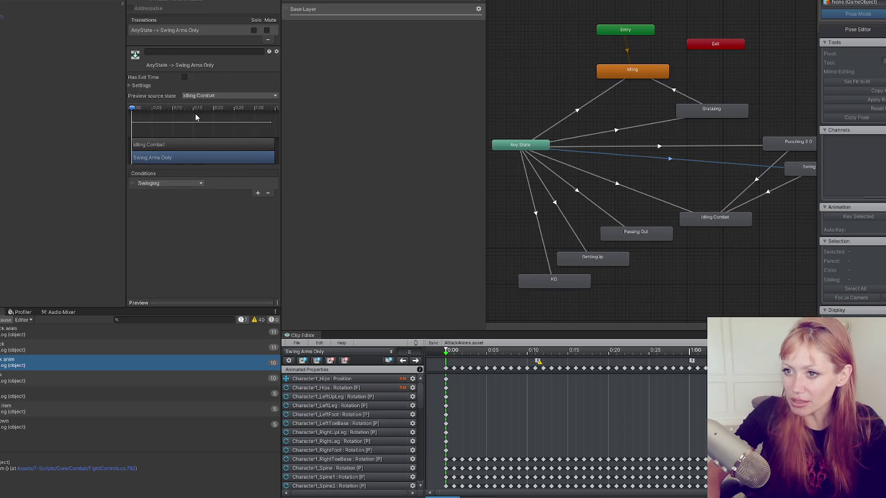
{"action": "left_click", "coordinate": [769, 188]}
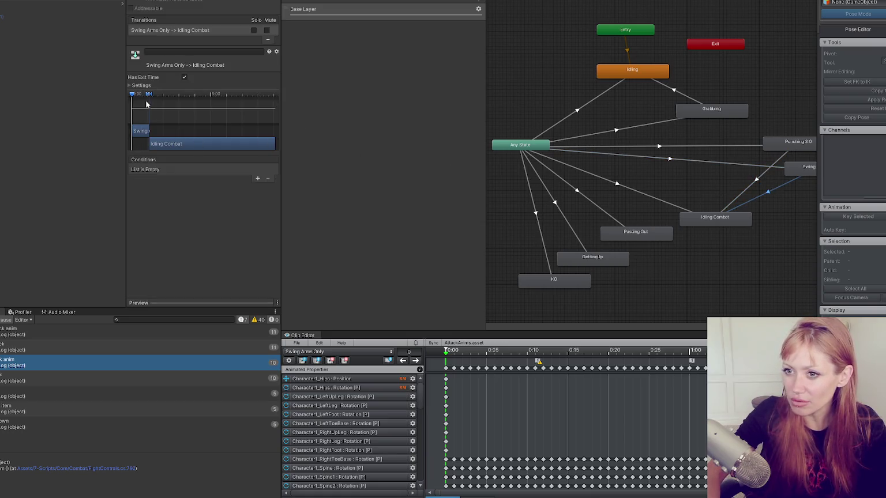
{"action": "left_click", "coordinate": [747, 164]}
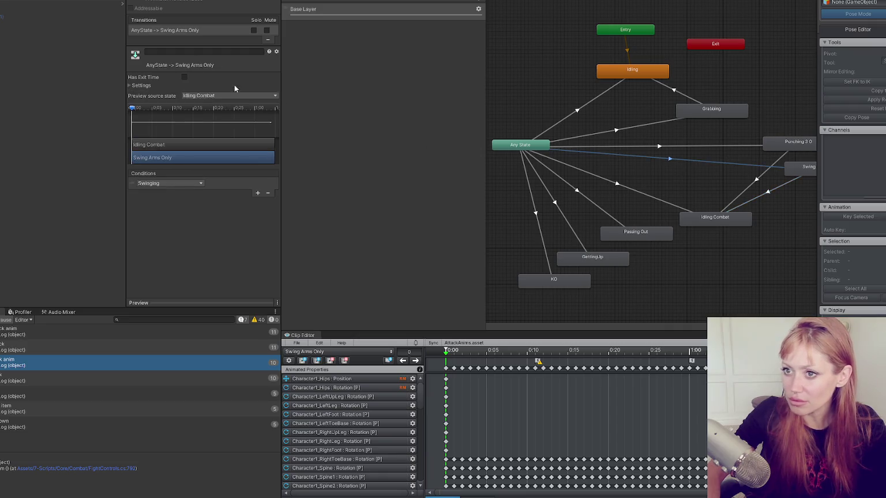
{"action": "left_click", "coordinate": [161, 86]}
{"action": "left_click", "coordinate": [218, 126]}
{"action": "left_click", "coordinate": [219, 132]}
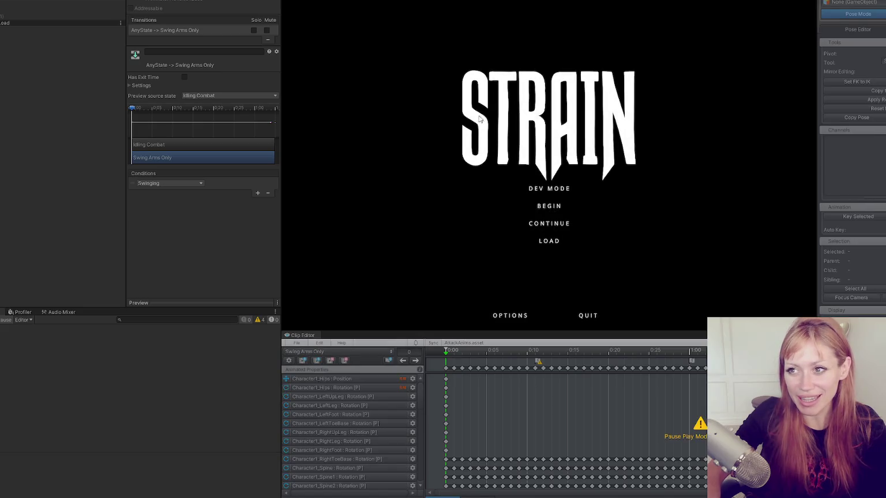
Step: Resize the panel splitters to widen the Inspector and game view
{"action": "left_click_drag", "start_coordinate": [124, 75], "coordinate": [12, 75]}
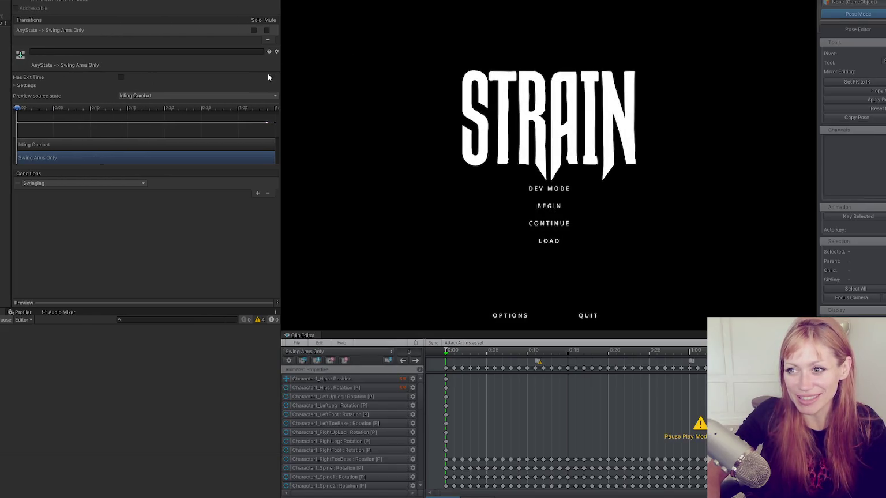
{"action": "mouse_move", "coordinate": [281, 65]}
{"action": "left_mouse_down"}
{"action": "mouse_move", "coordinate": [27, 77]}
{"action": "mouse_move", "coordinate": [96, 81]}
{"action": "left_mouse_up"}
{"action": "left_click_drag", "start_coordinate": [27, 66], "coordinate": [17, 68]}
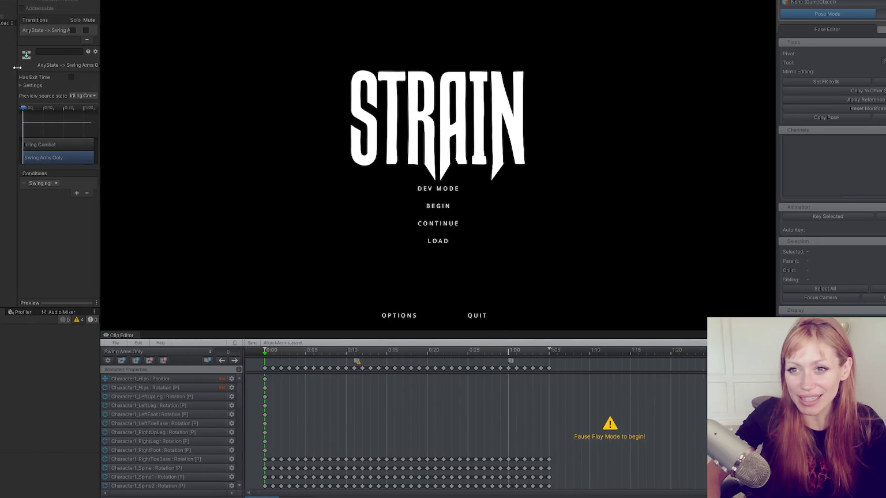
{"action": "left_click_drag", "start_coordinate": [102, 81], "coordinate": [90, 76]}
{"action": "left_click_drag", "start_coordinate": [12, 68], "coordinate": [9, 68]}
{"action": "left_click_drag", "start_coordinate": [87, 81], "coordinate": [82, 79]}
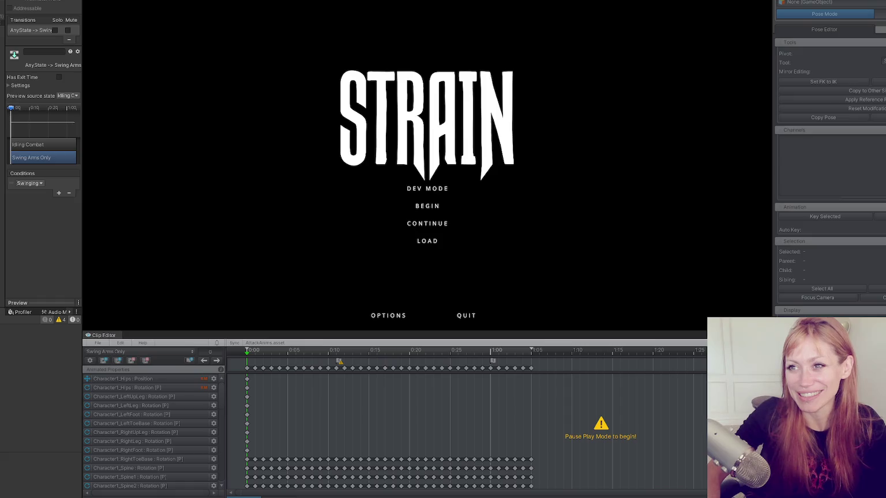
Step: Switch the editor to the saved layout GOOD
{"action": "left_click", "coordinate": [214, 0]}
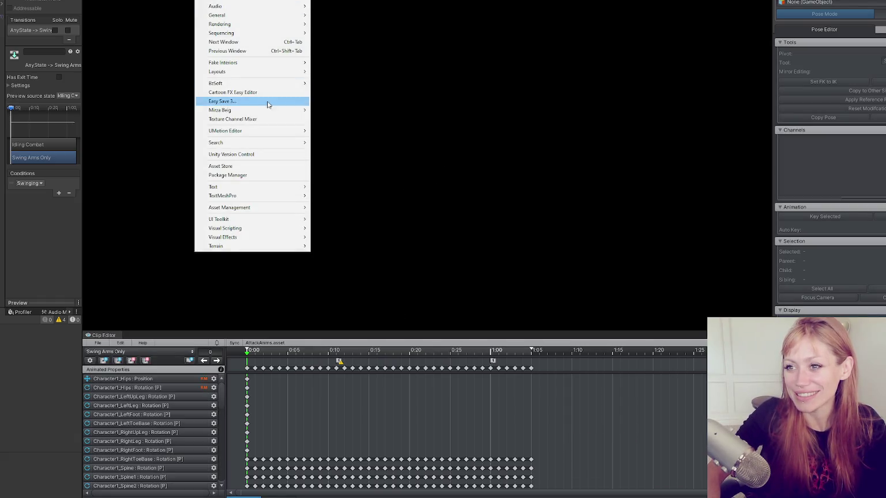
{"action": "mouse_move", "coordinate": [271, 71]}
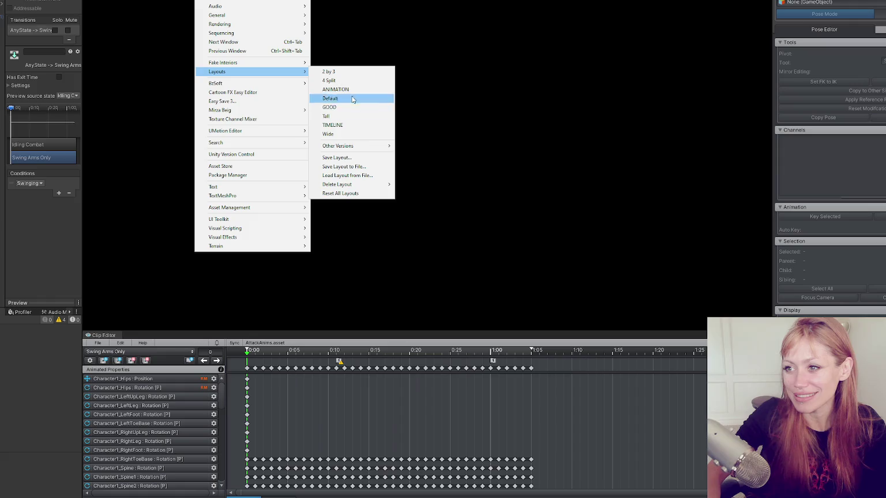
{"action": "left_click", "coordinate": [331, 107]}
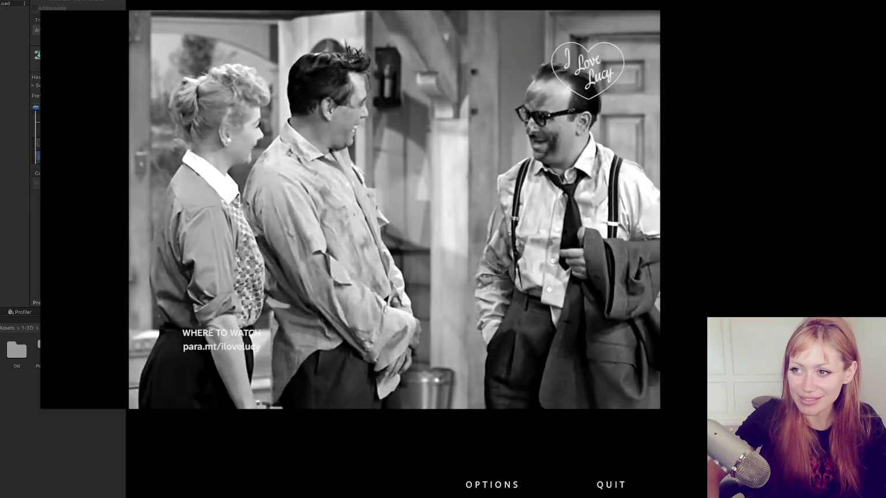
Step: Close the floating YouTube video and start the game in DEV MODE
{"action": "mouse_move", "coordinate": [710, 38]}
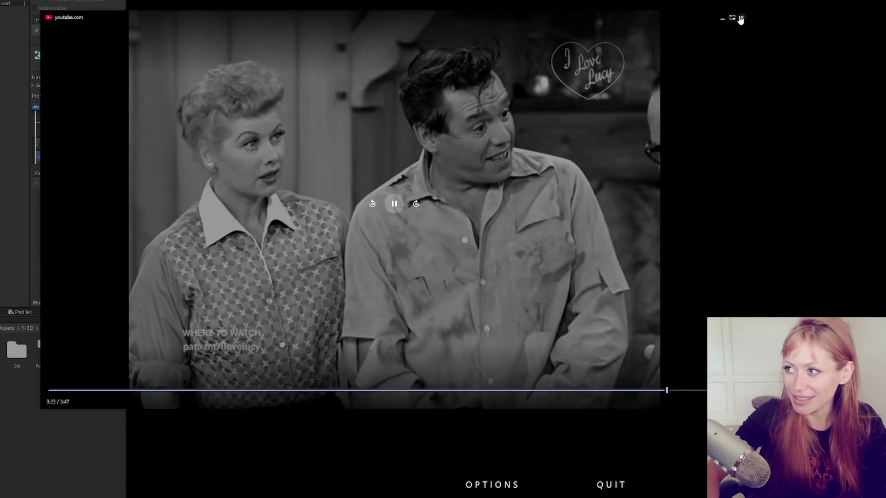
{"action": "left_click", "coordinate": [742, 17]}
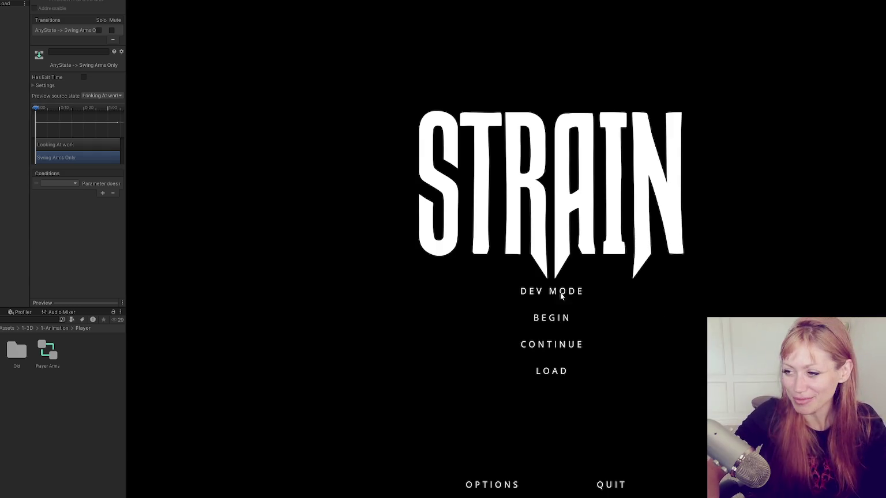
{"action": "left_click", "coordinate": [534, 290]}
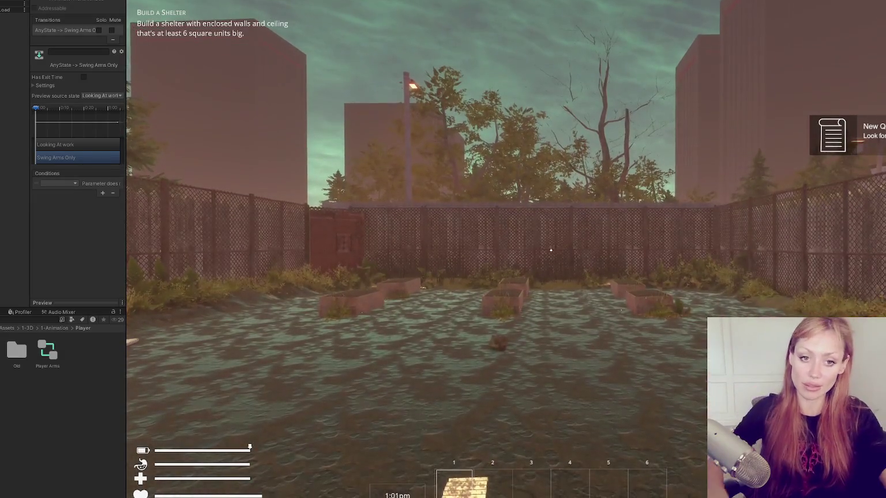
Step: Test a fist swing, run the 'stone wall' spawn command, and pick up the stone axe
{"action": "left_click", "coordinate": [551, 250]}
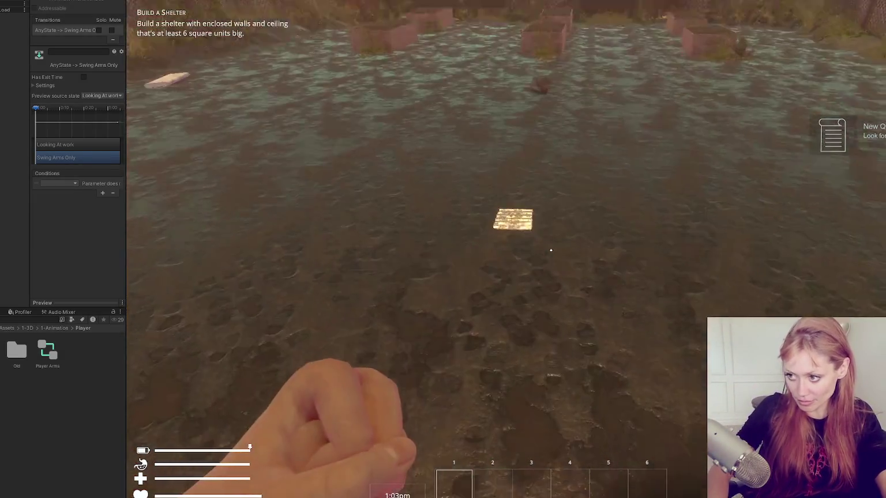
{"action": "key", "text": "Escape"}
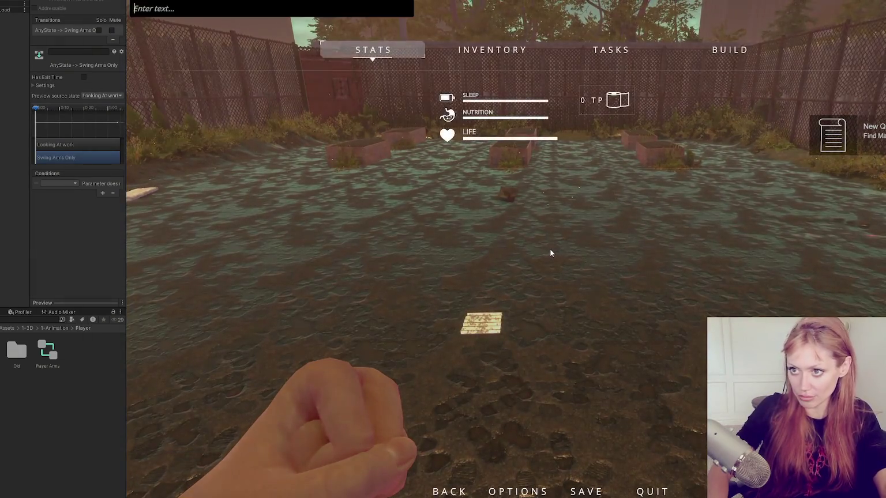
{"action": "type", "text": "stone wall"}
{"action": "key", "text": "Return"}
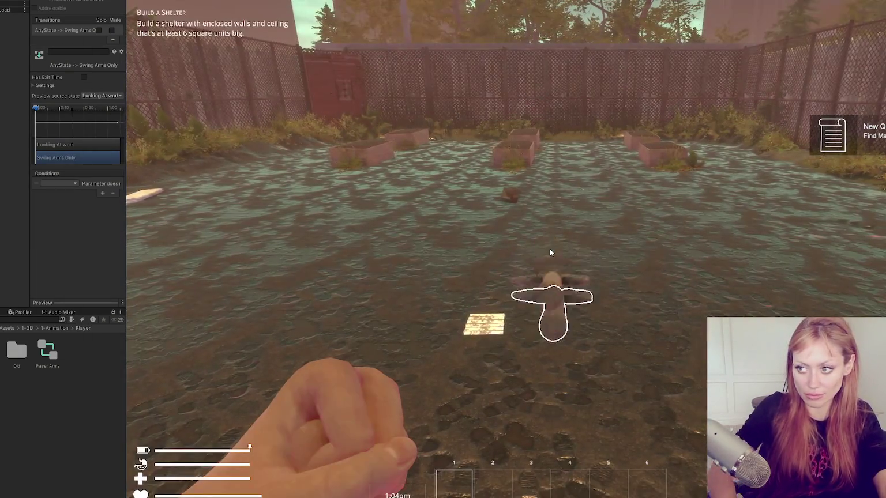
{"action": "key", "text": "e"}
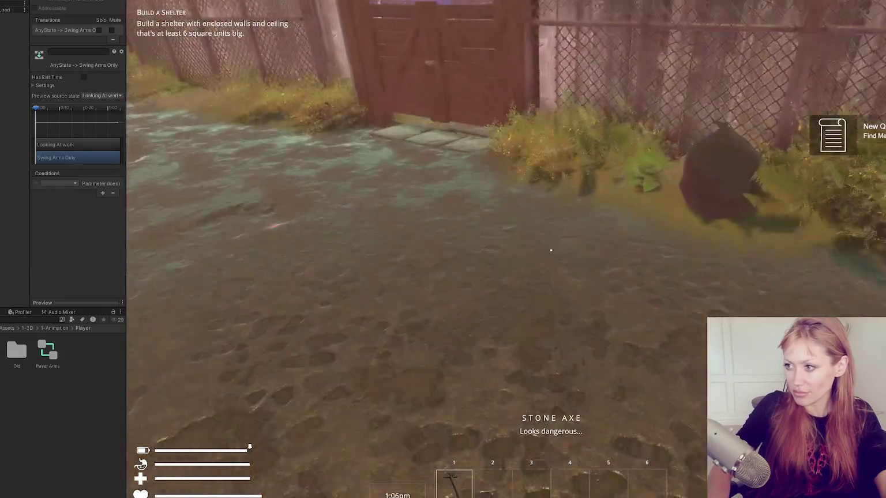
Step: Smash the rock by the fence, collect the item, and place a pallet floor
{"action": "key", "text": "w"}
{"action": "key", "text": "w"}
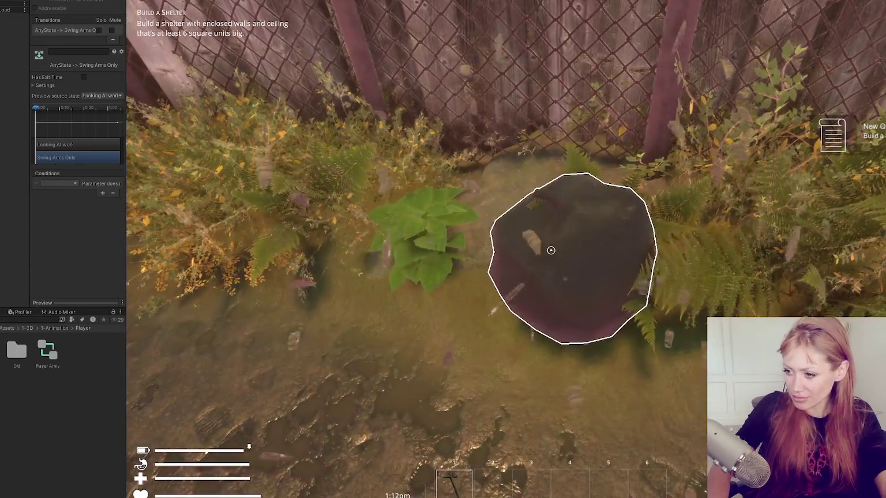
{"action": "left_click", "coordinate": [550, 250]}
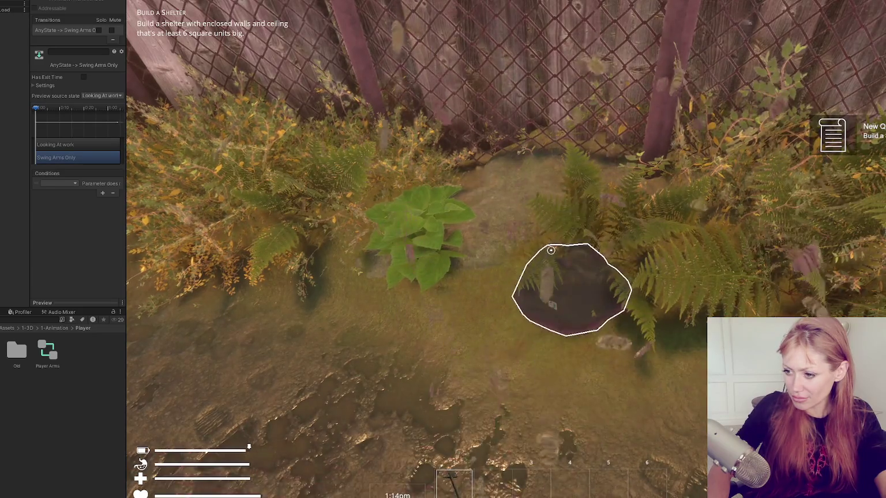
{"action": "left_click", "coordinate": [551, 251]}
{"action": "left_click", "coordinate": [550, 250]}
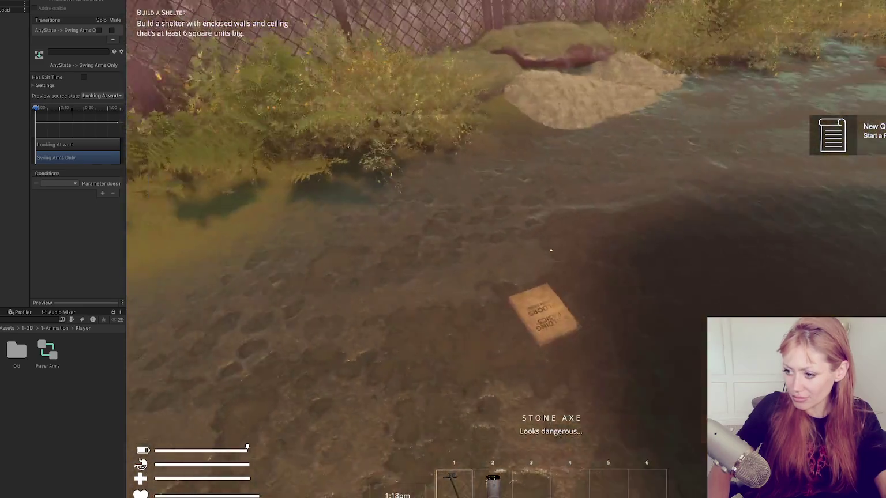
{"action": "left_click", "coordinate": [550, 251]}
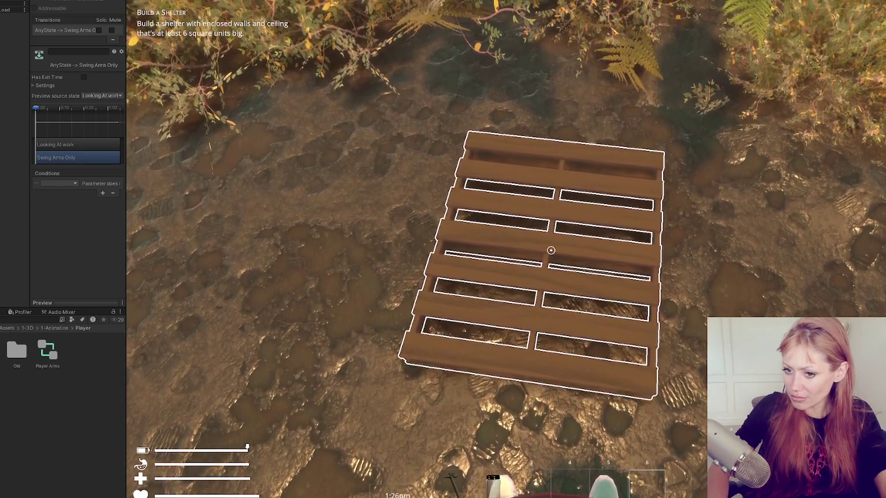
{"action": "left_click", "coordinate": [550, 250]}
Step: Pause, review the Console log messages, and stop the play test
{"action": "key", "text": "Escape"}
{"action": "left_click", "coordinate": [4, 312]}
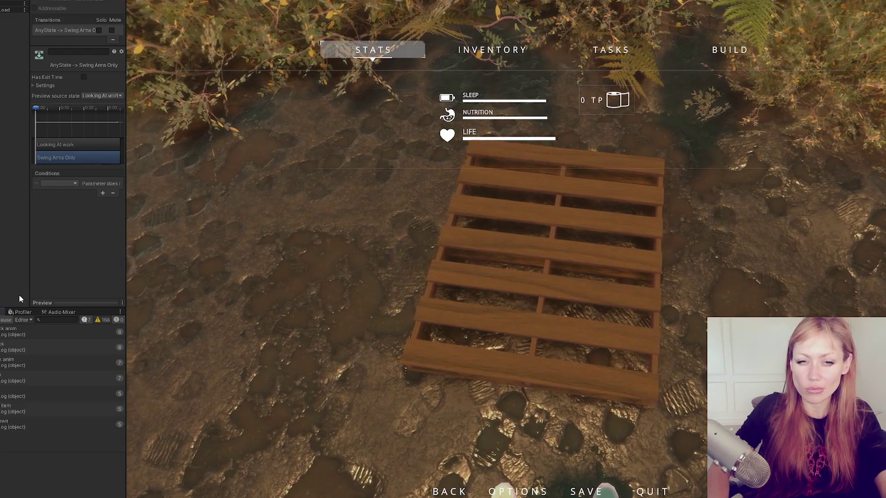
{"action": "left_click", "coordinate": [424, 1]}
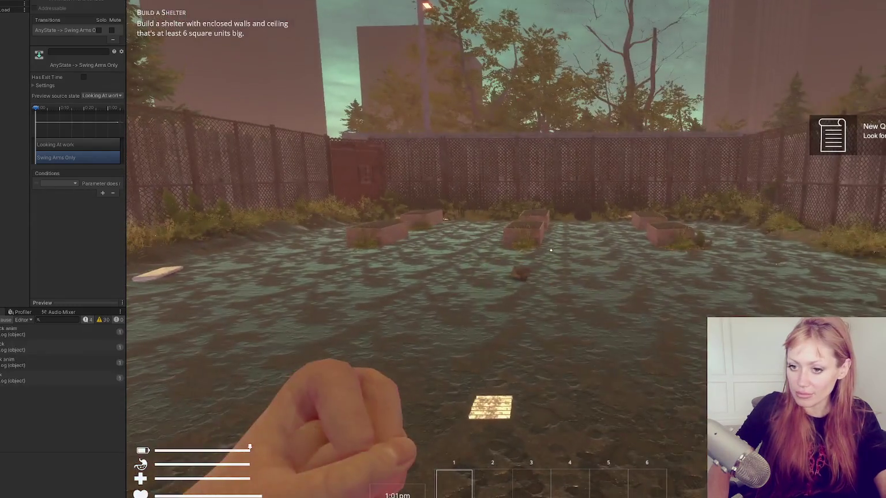
Step: Spawn a stone axe with the 'stone w' console command and pick it up
{"action": "key", "text": "Escape"}
{"action": "key", "text": "grave"}
{"action": "type", "text": "stone w"}
{"action": "key", "text": "Return"}
{"action": "key", "text": "Escape"}
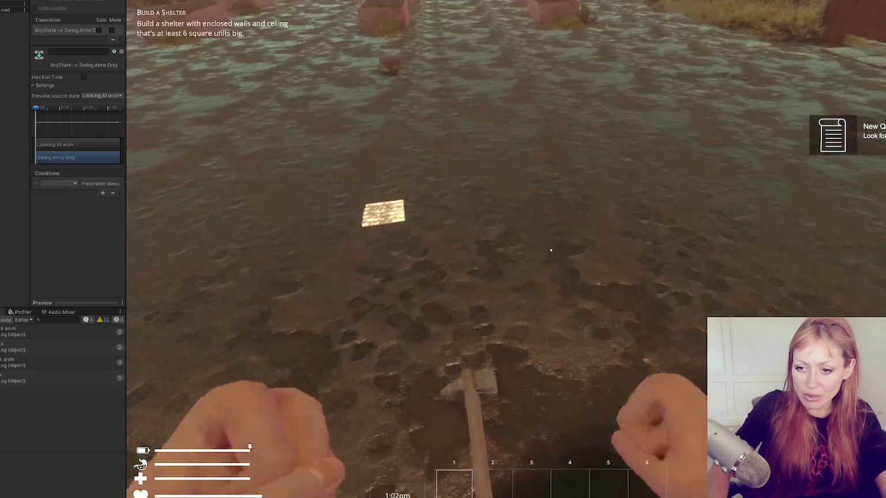
{"action": "key", "text": "e"}
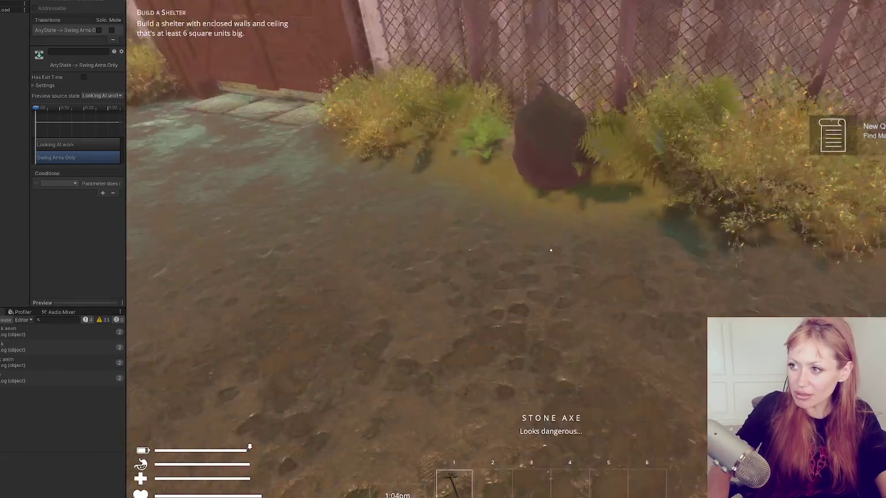
Step: Chop two rocks apart with the axe, then swing at nothing
{"action": "left_click", "coordinate": [550, 251]}
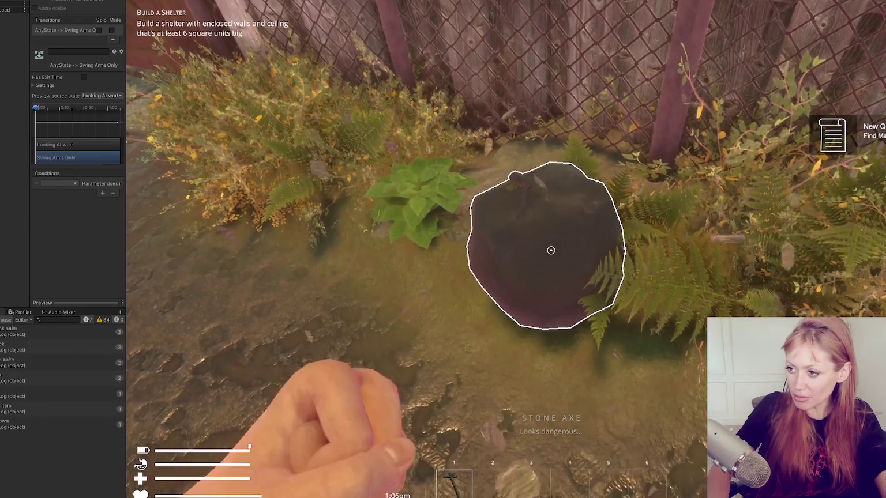
{"action": "left_click", "coordinate": [551, 250]}
{"action": "left_click", "coordinate": [551, 250]}
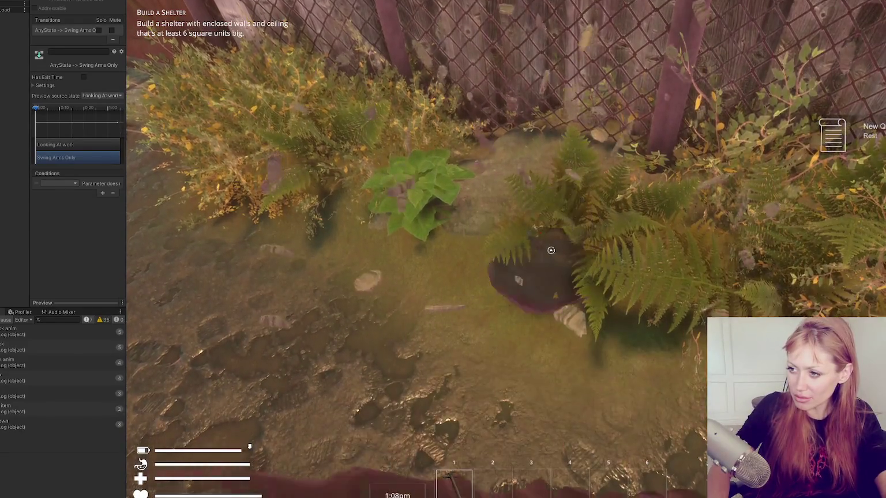
{"action": "left_click", "coordinate": [551, 250]}
{"action": "left_click", "coordinate": [551, 250]}
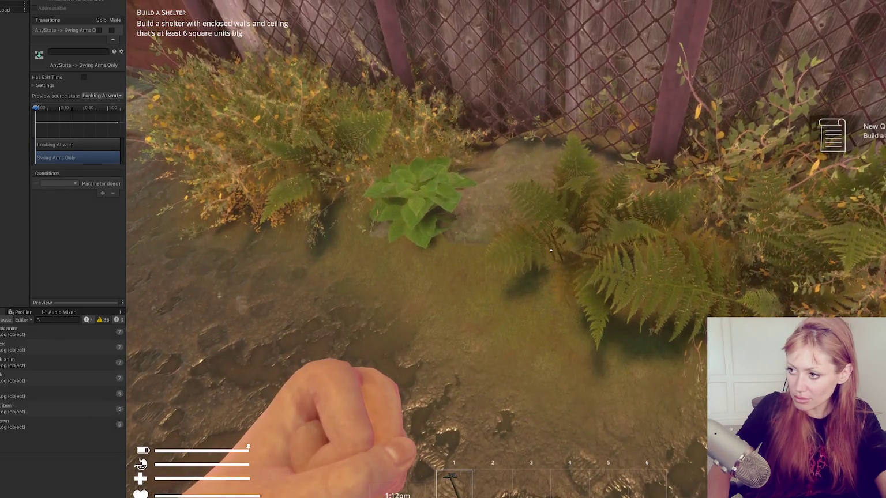
{"action": "left_click", "coordinate": [551, 250]}
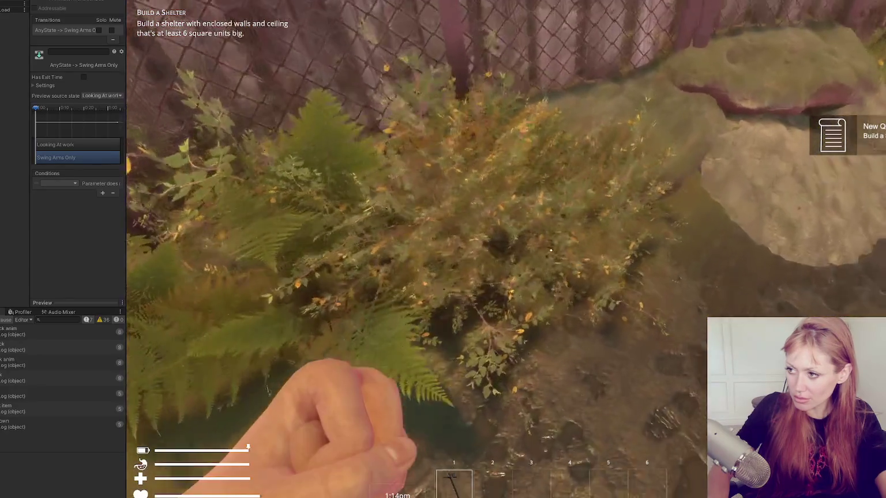
Step: Walk to the wooden pallet, hit it twice with the axe, and pause
{"action": "key", "text": "w"}
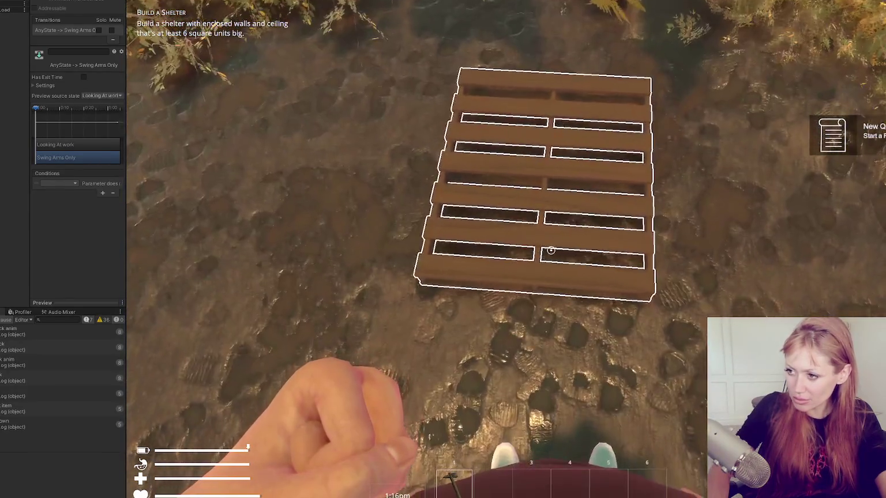
{"action": "left_click", "coordinate": [550, 250]}
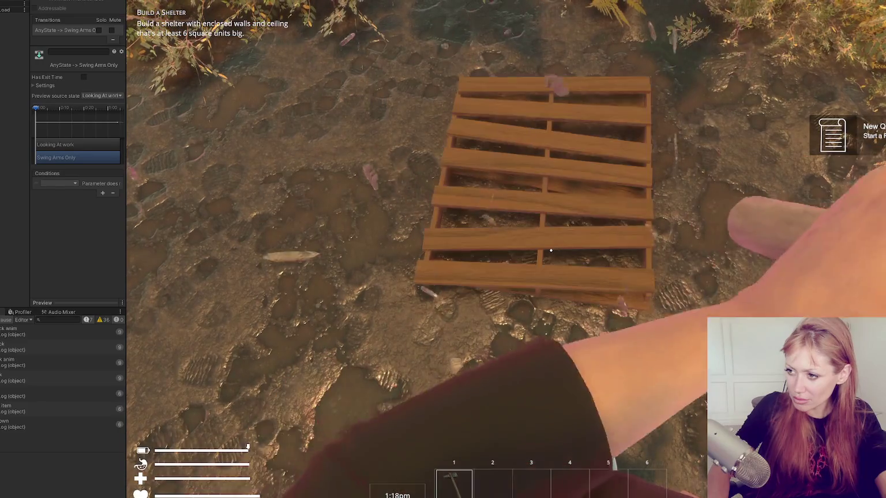
{"action": "left_click", "coordinate": [550, 250]}
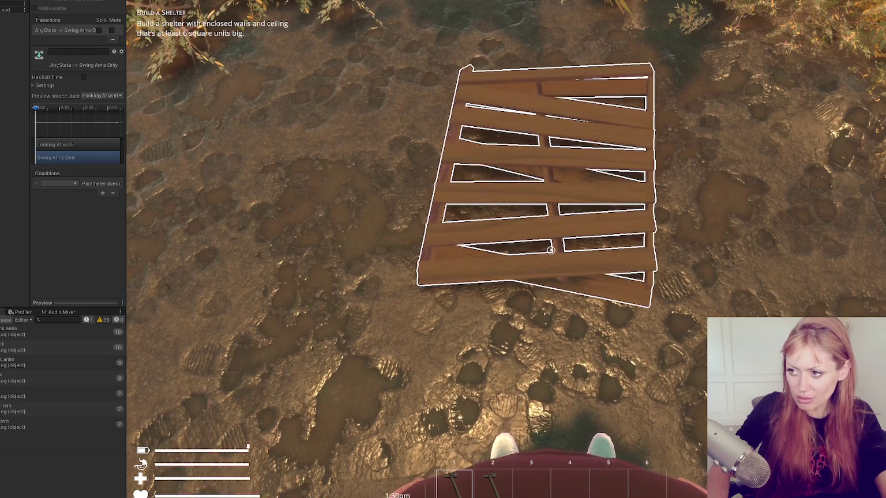
{"action": "key", "text": "Escape"}
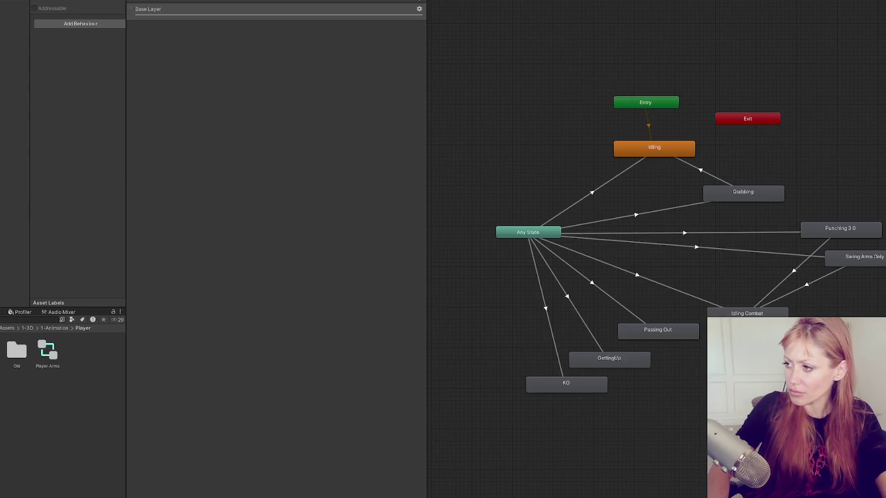
Step: Set Swing Arms Only → Idling Combat Interruption Source to None, then start a new dev-mode test
{"action": "left_click", "coordinate": [796, 251]}
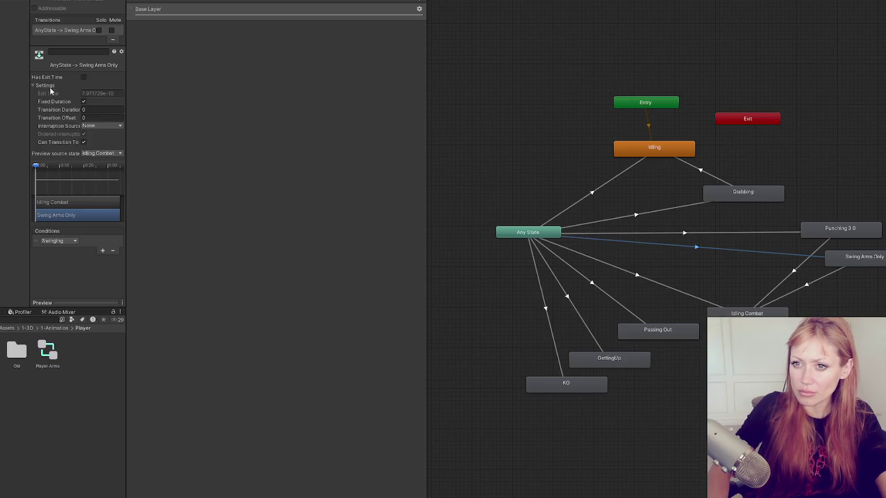
{"action": "left_click_drag", "start_coordinate": [126, 131], "coordinate": [327, 144]}
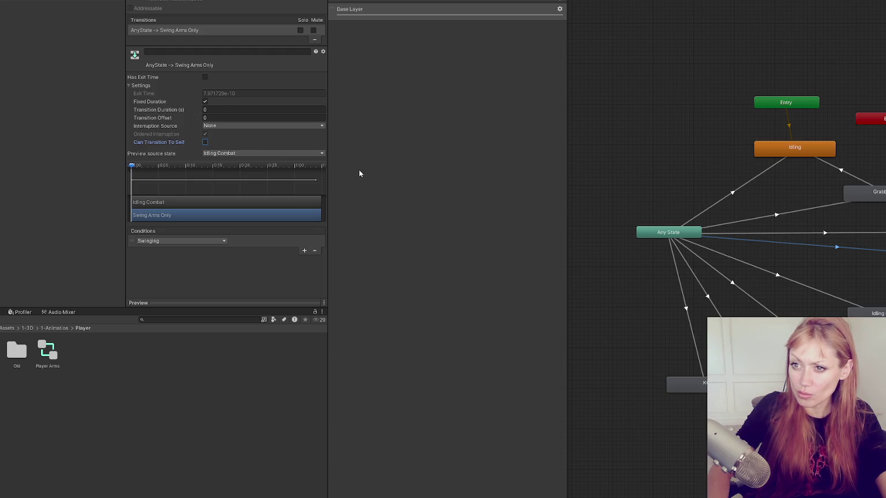
{"action": "left_click", "coordinate": [865, 248]}
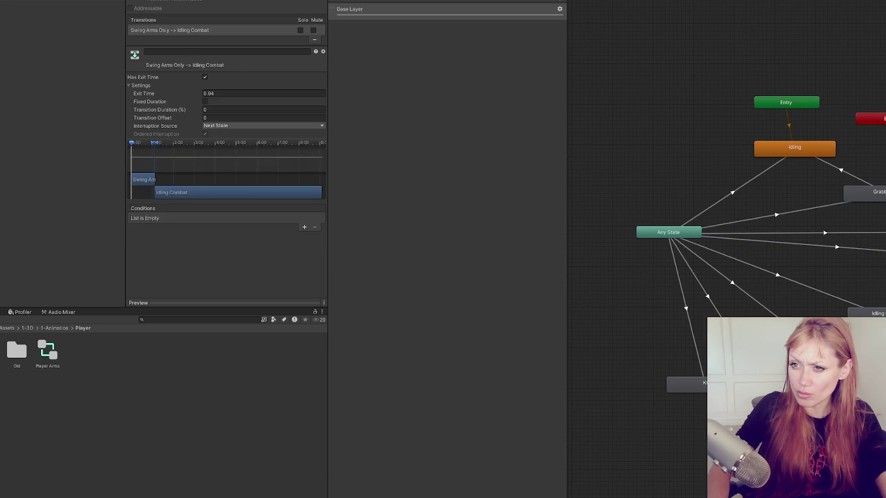
{"action": "left_click", "coordinate": [317, 126]}
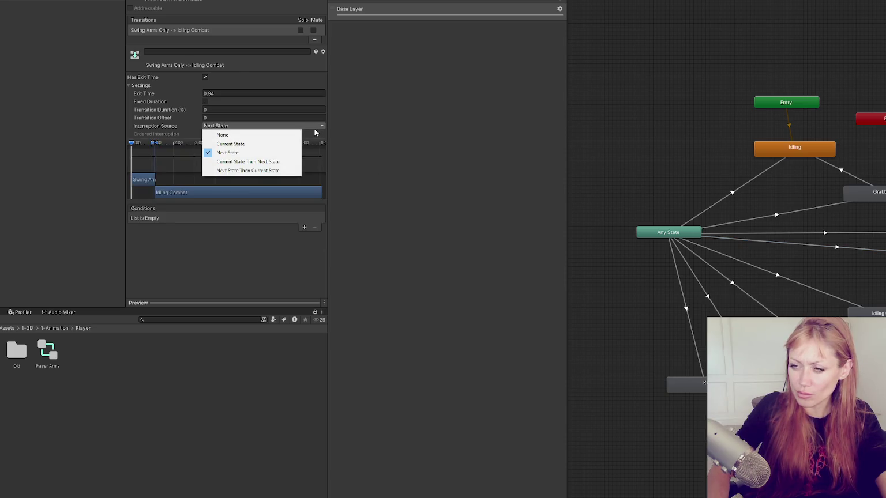
{"action": "left_click", "coordinate": [223, 135]}
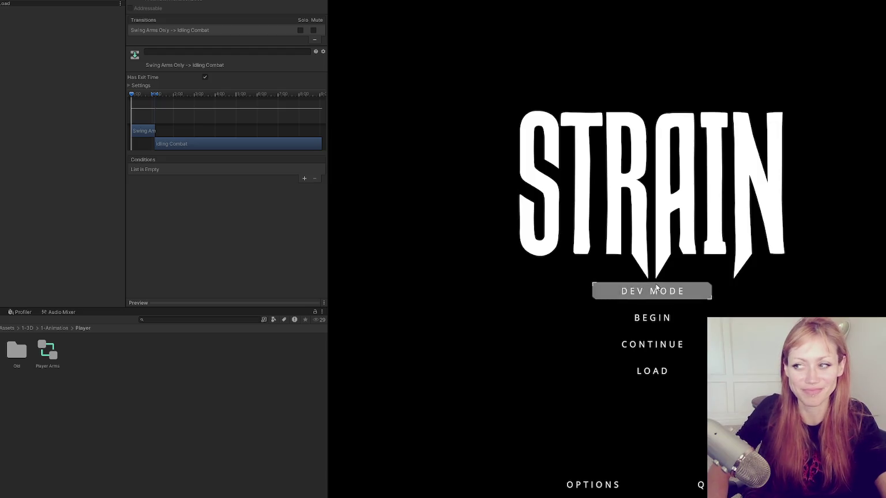
{"action": "left_click", "coordinate": [652, 291]}
{"action": "mouse_move", "coordinate": [17, 259]}
{"action": "left_mouse_down"}
{"action": "mouse_move", "coordinate": [35, 254]}
{"action": "mouse_move", "coordinate": [49, 276]}
{"action": "left_mouse_up"}
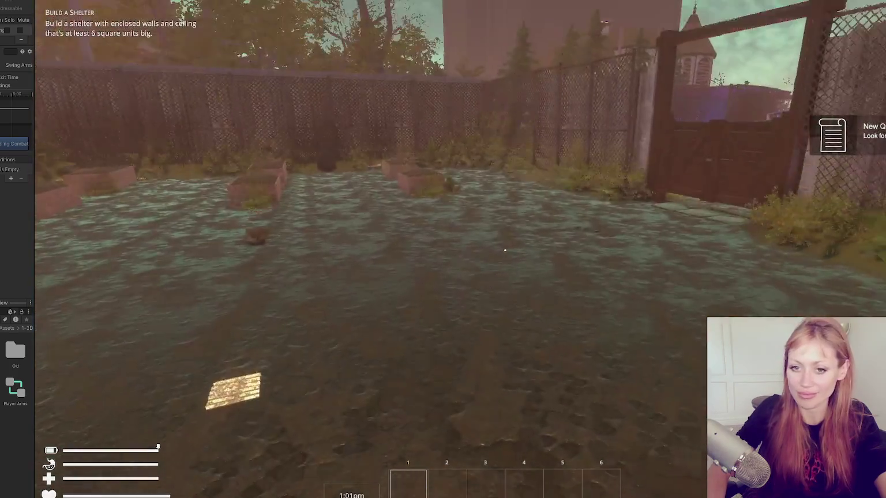
Step: Spawn a stone axe with the 'stone axe' console command and resume play
{"action": "key", "text": "Escape"}
{"action": "key", "text": "Escape"}
{"action": "key", "text": "Escape"}
{"action": "key", "text": "grave"}
{"action": "type", "text": "stone axe"}
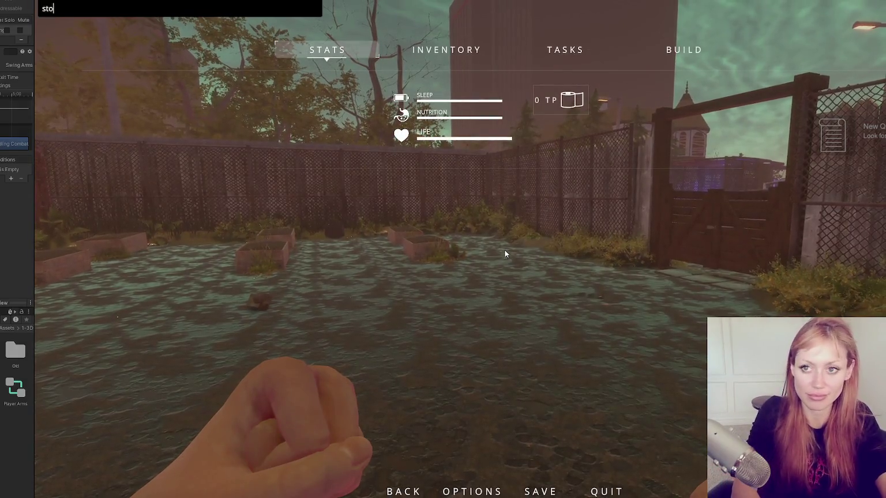
{"action": "key", "text": "Return"}
{"action": "key", "text": "Escape"}
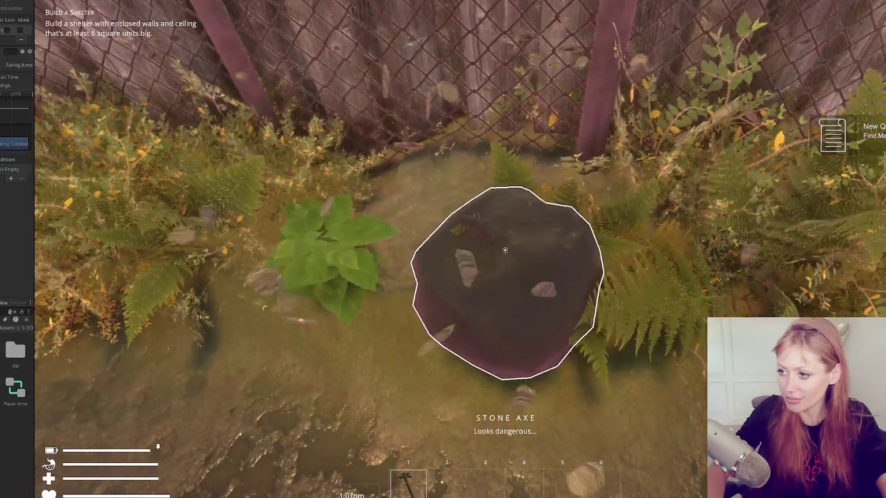
Step: Chop the rock until it breaks and collect the stone into the hotbar
{"action": "left_click", "coordinate": [504, 250]}
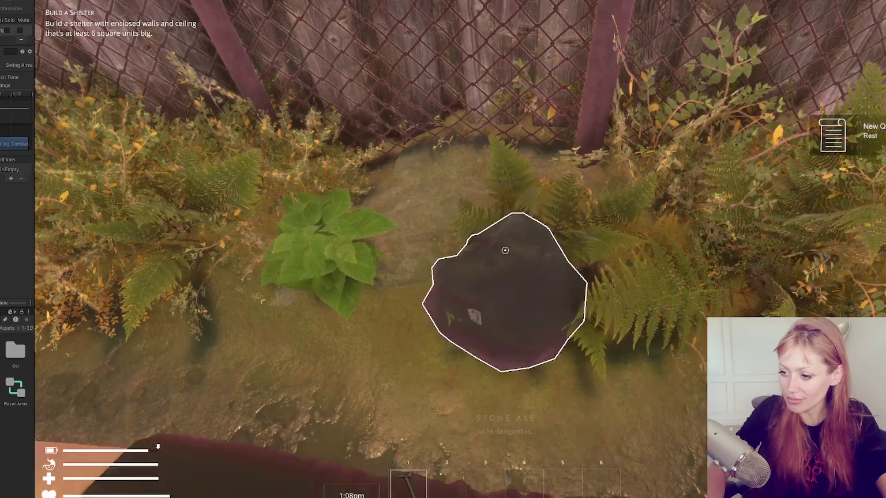
{"action": "left_click", "coordinate": [505, 249]}
{"action": "left_click", "coordinate": [505, 250]}
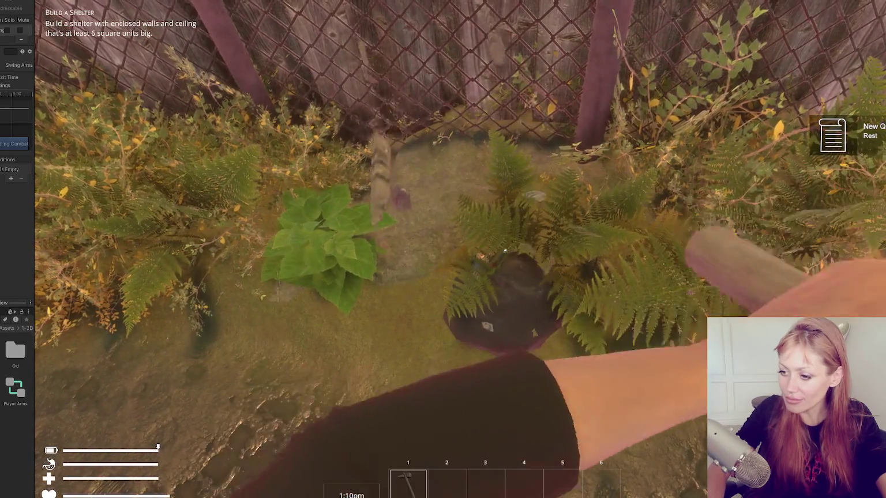
{"action": "left_click", "coordinate": [504, 249]}
{"action": "left_click", "coordinate": [505, 249]}
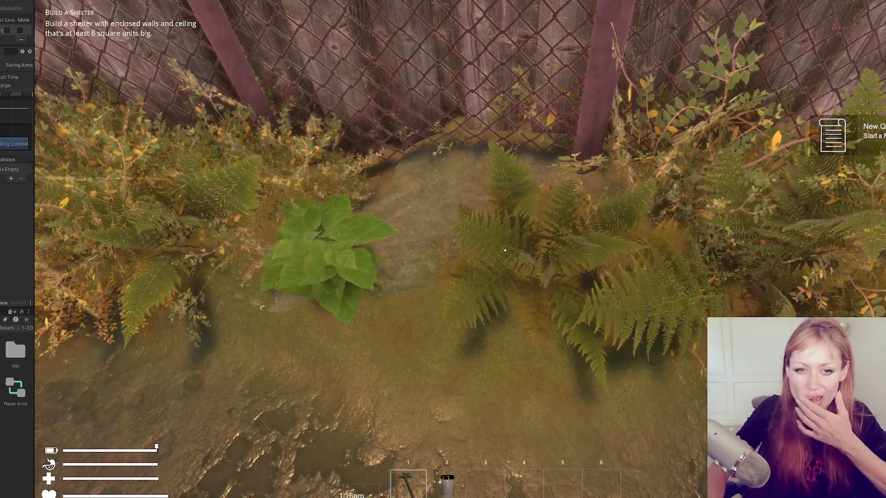
Step: Pause the game, widen the side panel, and bring the Animator graph back
{"action": "key", "text": "Escape"}
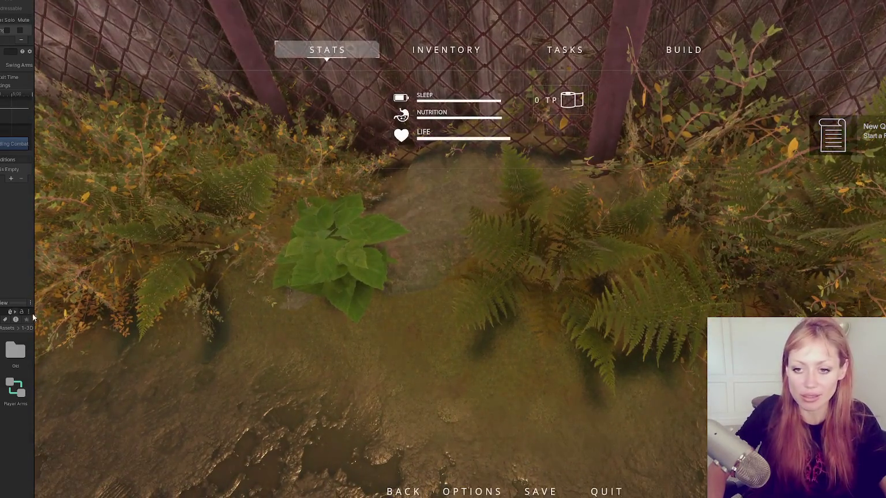
{"action": "left_click_drag", "start_coordinate": [34, 305], "coordinate": [302, 305]}
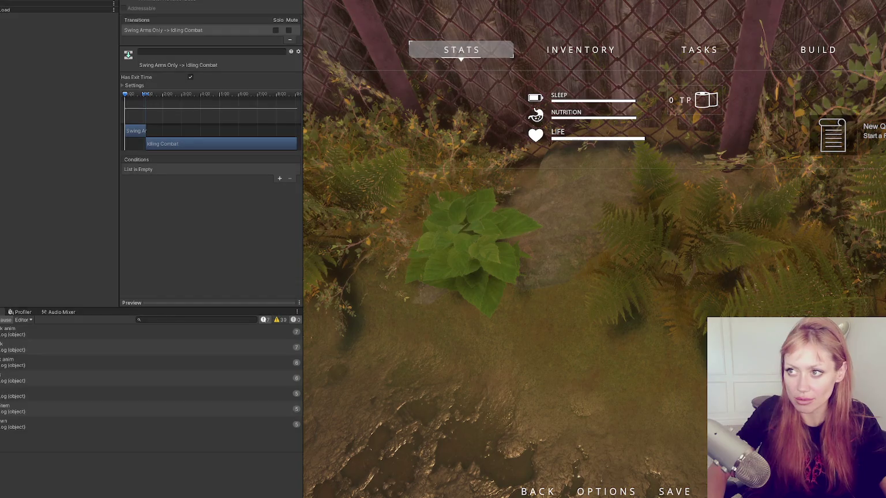
{"action": "key", "text": "ctrl+p"}
Step: Inspect the Any State→Swing Arms Only settings, plus the Swing Arms Only→Idling Combat and Any State→Grabbing transitions
{"action": "left_click", "coordinate": [663, 234]}
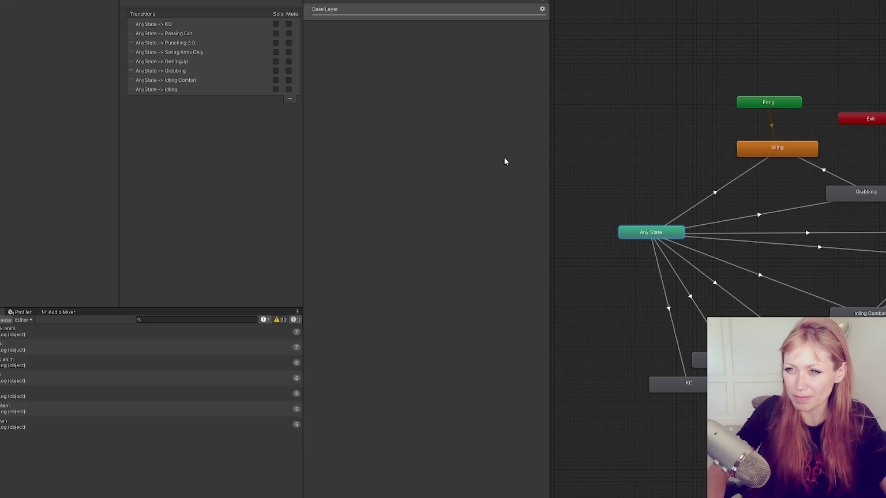
{"action": "left_click", "coordinate": [801, 246]}
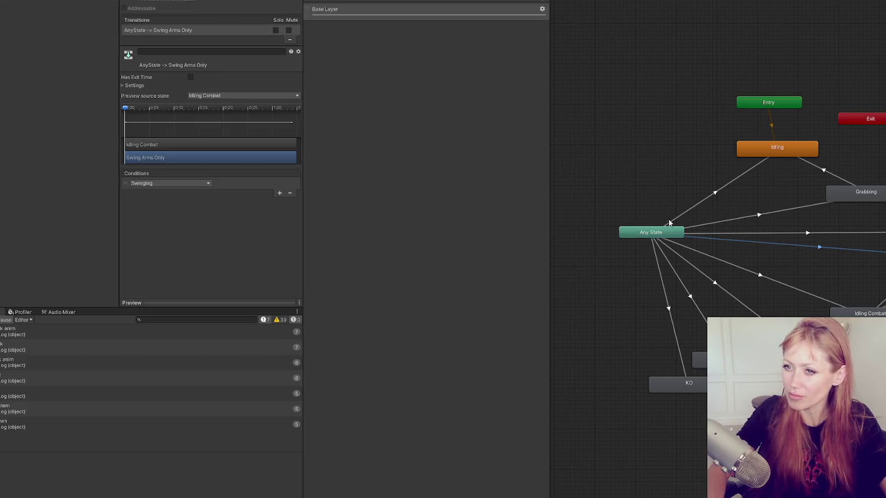
{"action": "left_click", "coordinate": [134, 86]}
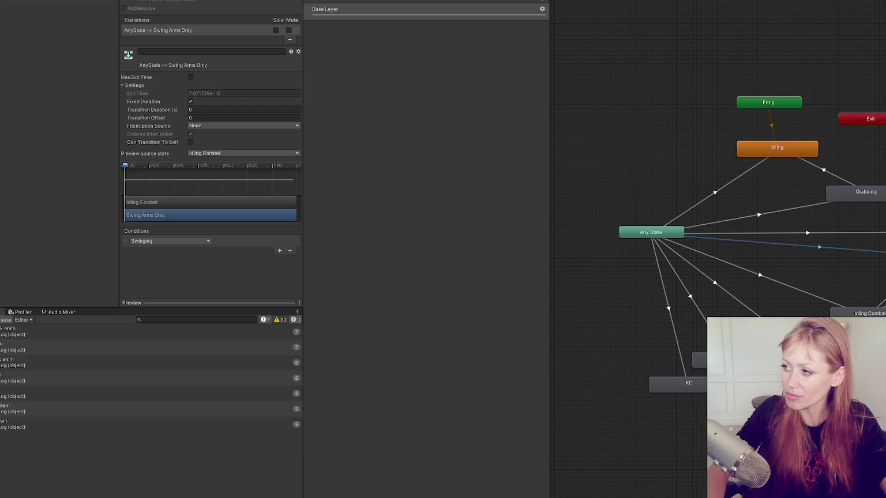
{"action": "left_click", "coordinate": [882, 277]}
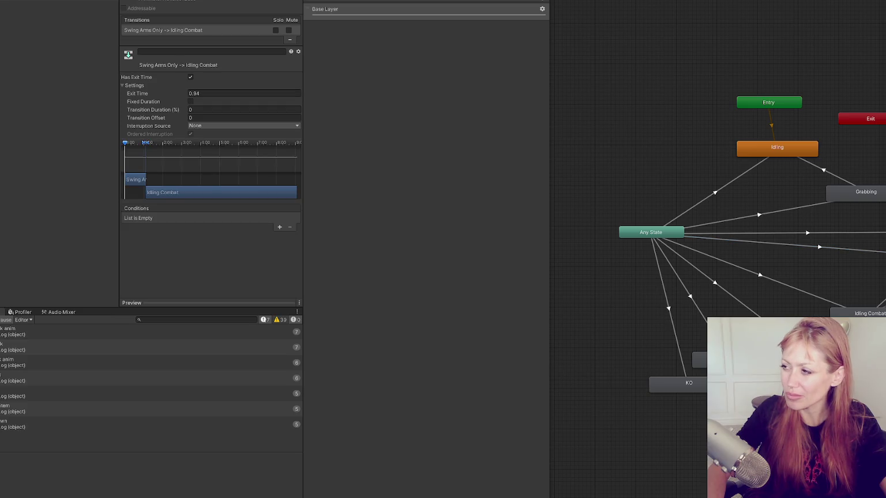
{"action": "left_click", "coordinate": [774, 215]}
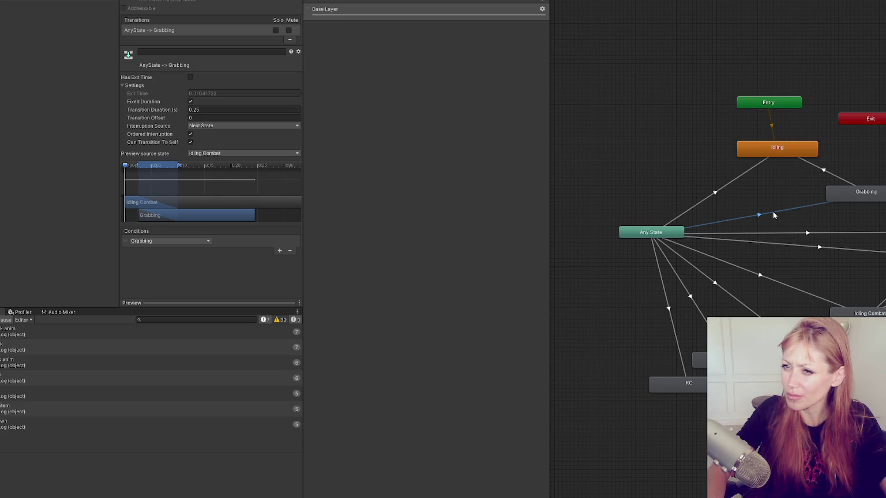
Step: Compare the Any State→Punching 3 0 transition with Swing Arms Only, then pan to reveal the remaining states
{"action": "left_click", "coordinate": [808, 233]}
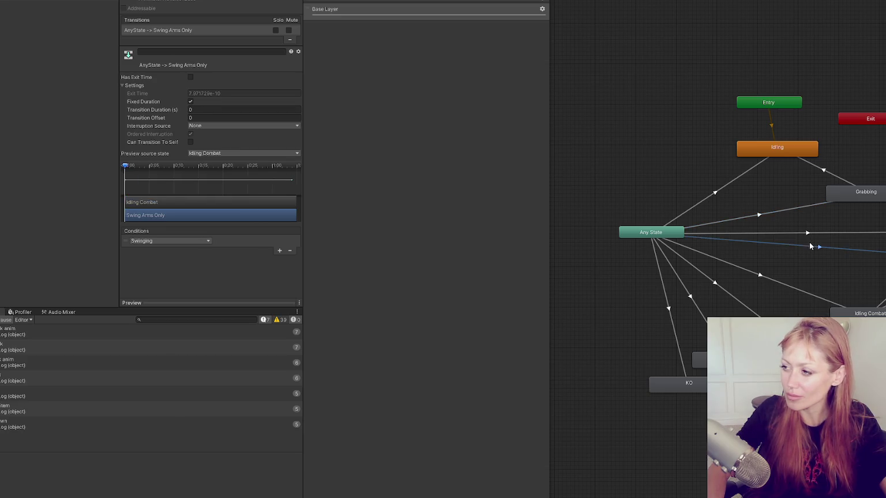
{"action": "left_click", "coordinate": [809, 236]}
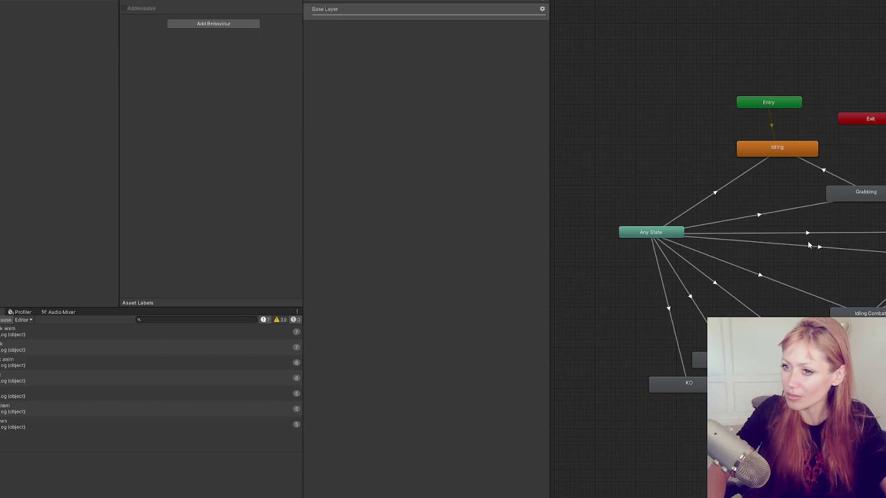
{"action": "left_click", "coordinate": [811, 247]}
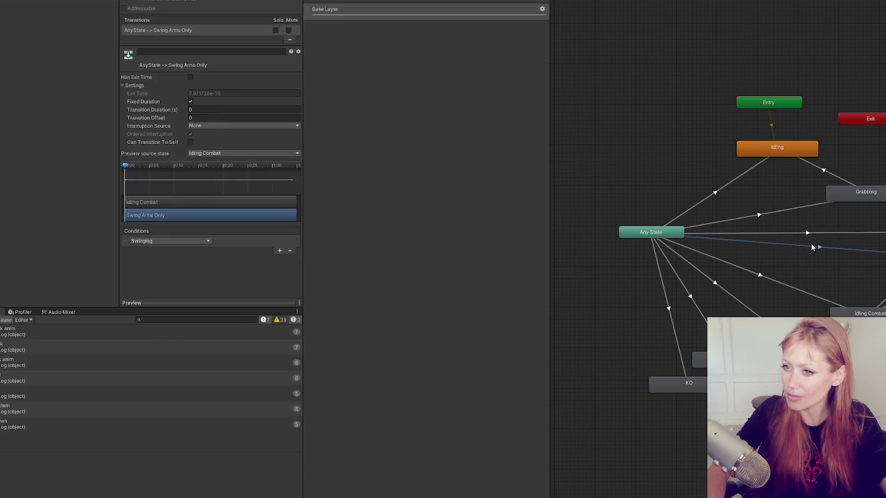
{"action": "left_click", "coordinate": [810, 234]}
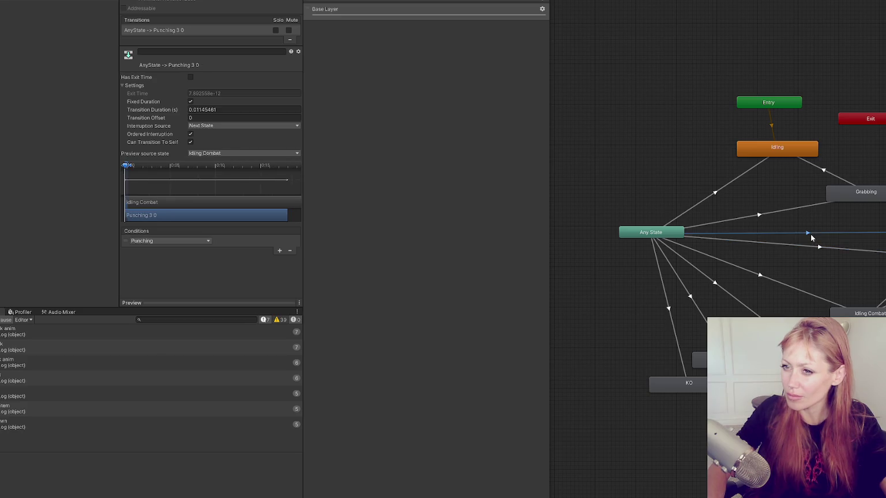
{"action": "left_click", "coordinate": [812, 248]}
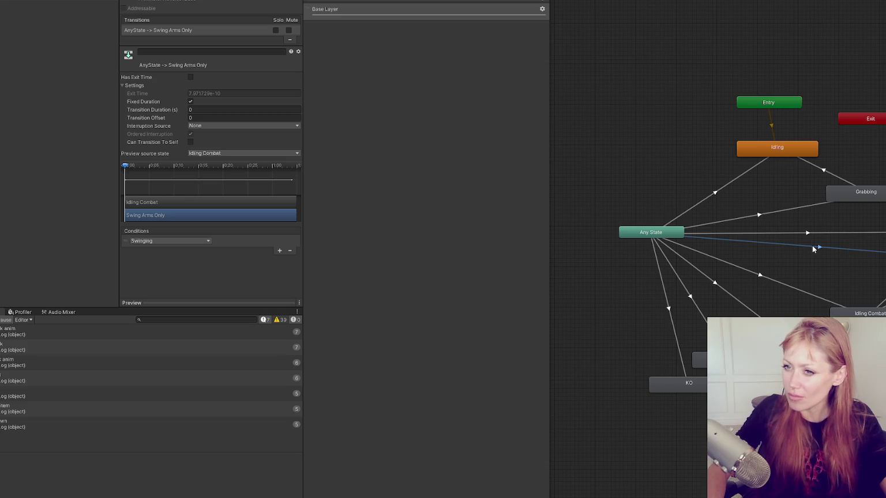
{"action": "left_click_drag", "start_coordinate": [819, 246], "coordinate": [743, 230]}
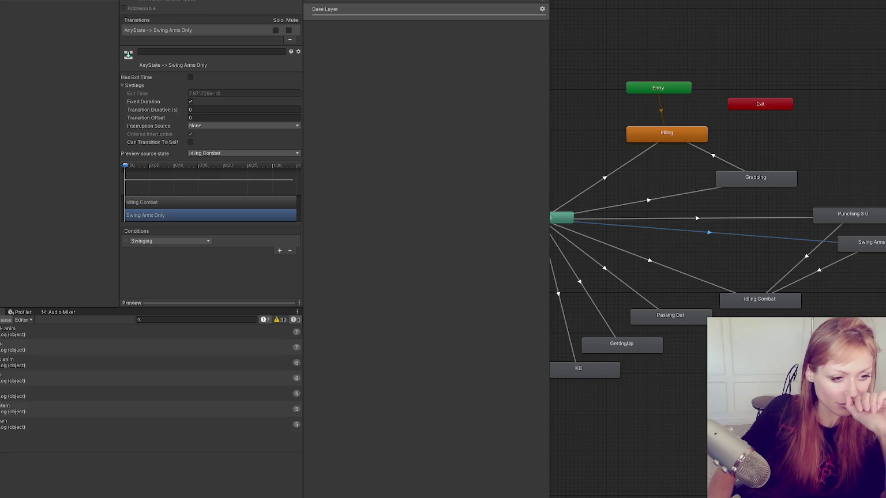
{"action": "mouse_move", "coordinate": [628, 143]}
{"action": "left_mouse_down"}
{"action": "mouse_move", "coordinate": [684, 140]}
{"action": "mouse_move", "coordinate": [634, 130]}
{"action": "left_mouse_up"}
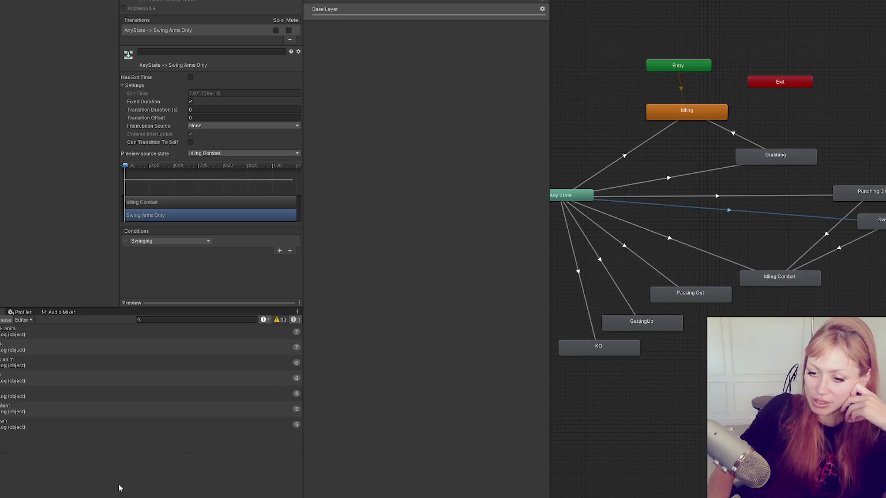
{"action": "key", "text": "alt+Tab"}
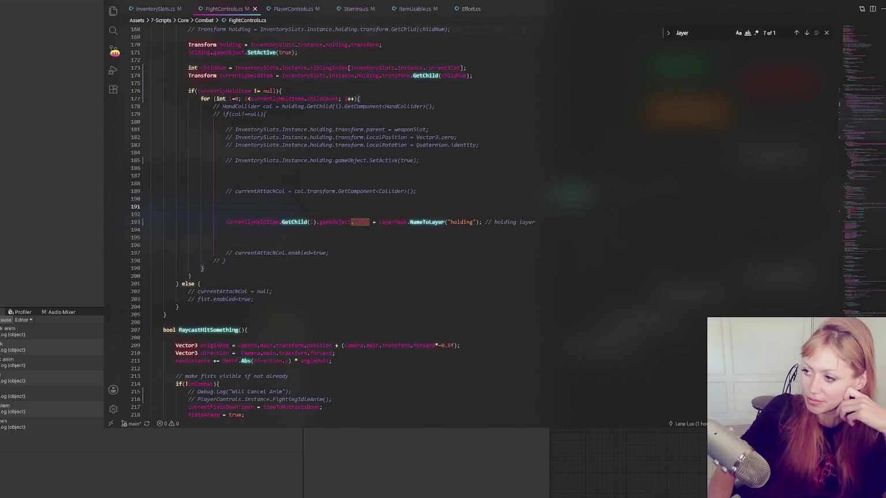
Step: Bring up PlayerControls.cs in the code editor
{"action": "scroll", "coordinate": [305, 216], "scroll_direction": "up", "scroll_amount": 20}
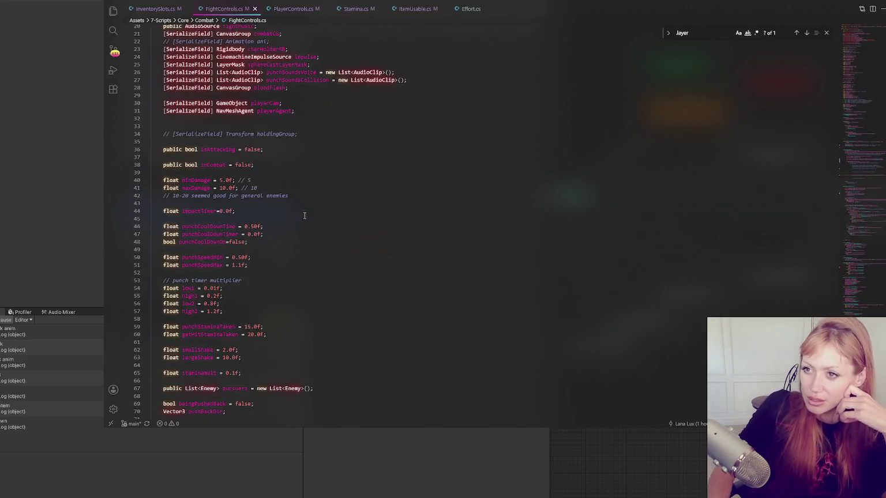
{"action": "scroll", "coordinate": [305, 216], "scroll_direction": "down", "scroll_amount": 9}
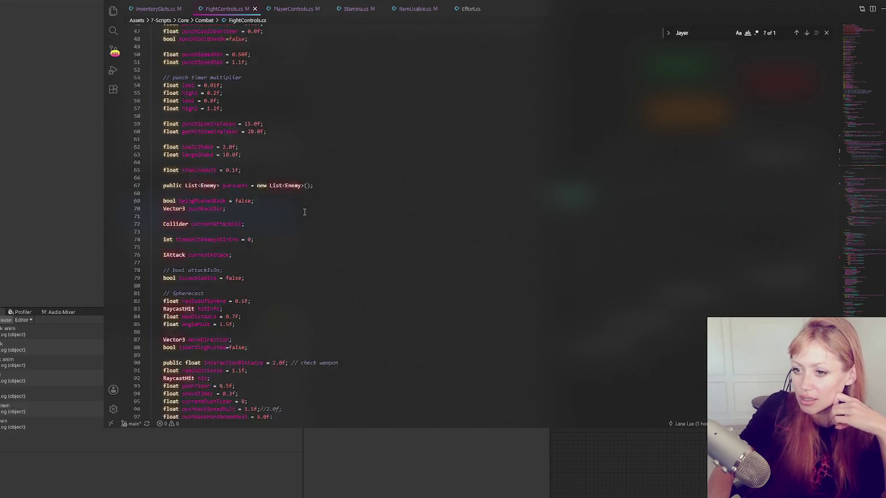
{"action": "scroll", "coordinate": [304, 212], "scroll_direction": "down", "scroll_amount": 8}
{"action": "left_click", "coordinate": [304, 8]}
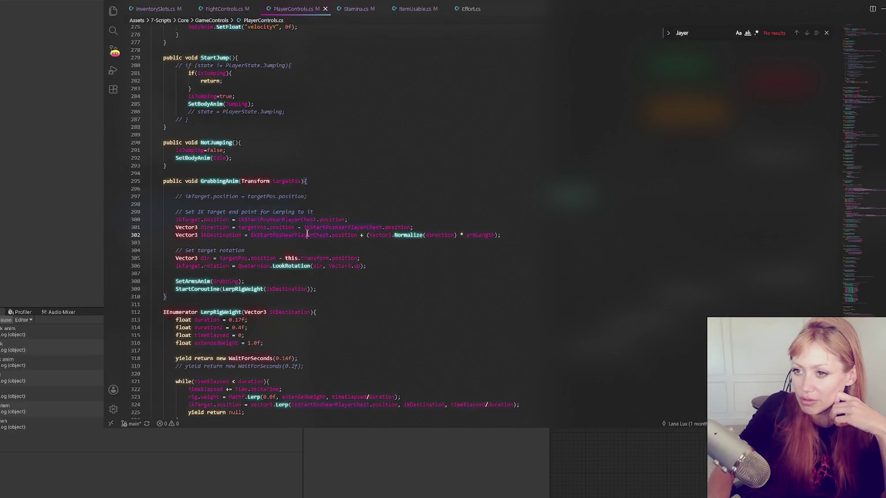
{"action": "scroll", "coordinate": [307, 235], "scroll_direction": "up", "scroll_amount": 20}
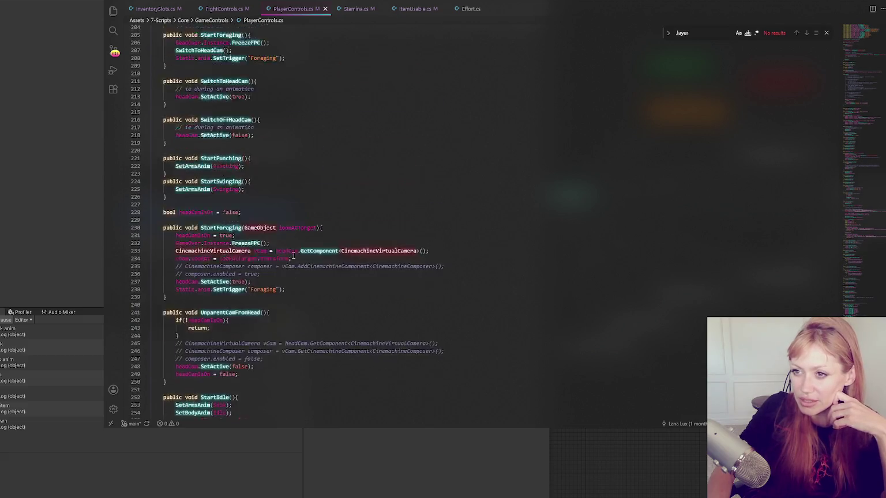
{"action": "scroll", "coordinate": [297, 255], "scroll_direction": "up", "scroll_amount": 6}
Step: Insert a blank line right after the StartSwinging method's closing brace
{"action": "left_click", "coordinate": [300, 254]}
{"action": "left_click", "coordinate": [295, 246]}
{"action": "left_click", "coordinate": [305, 279]}
{"action": "left_click", "coordinate": [270, 298]}
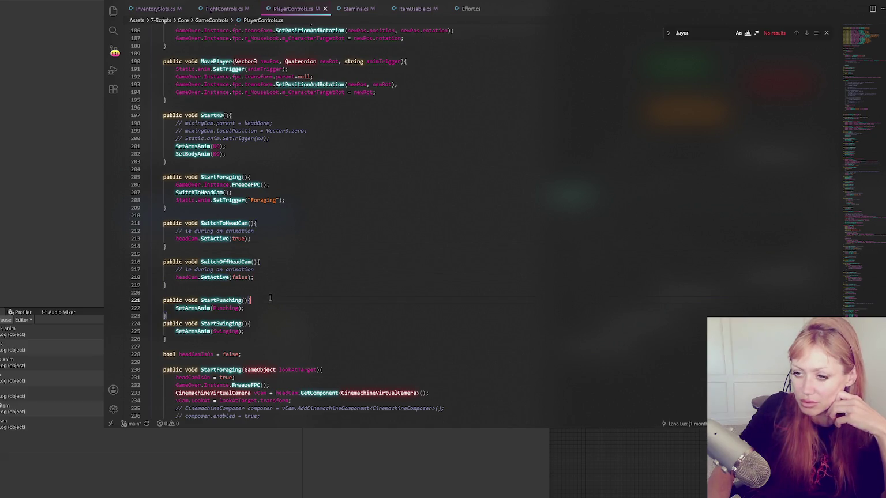
{"action": "left_click", "coordinate": [266, 336]}
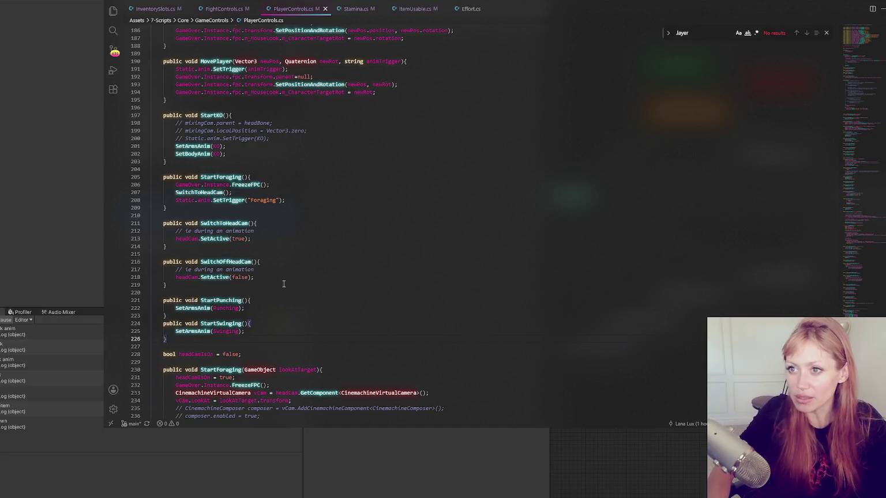
{"action": "key", "text": "Return"}
{"action": "key", "text": "Return"}
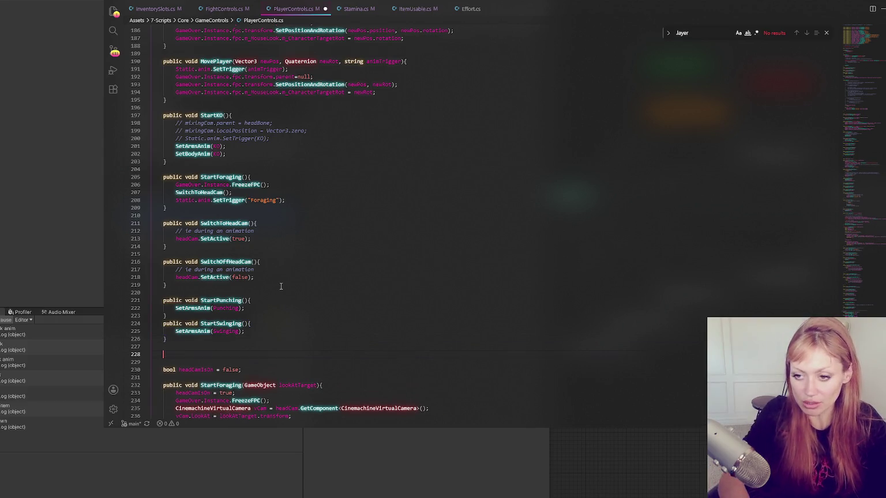
Step: Add blank lines above headCamIsOn and start a void ResetAnimations(){ method
{"action": "scroll", "coordinate": [268, 261], "scroll_direction": "down", "scroll_amount": 3}
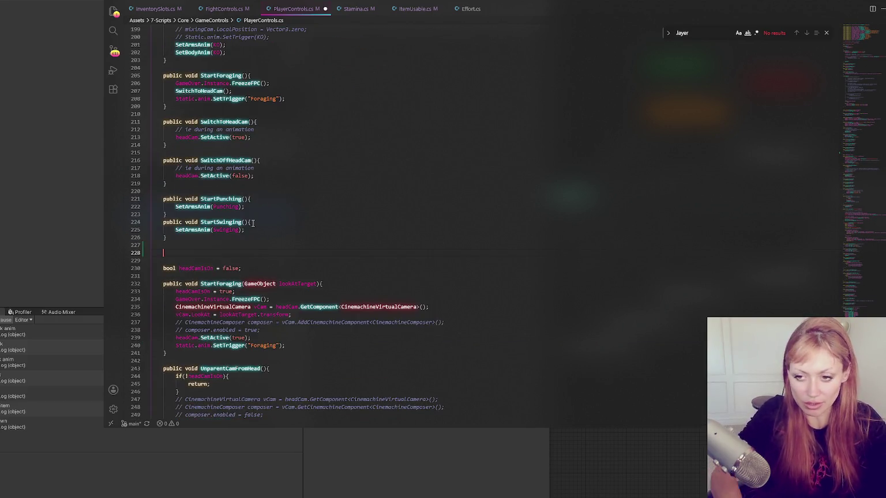
{"action": "key", "text": "Return"}
{"action": "key", "text": "Return"}
{"action": "key", "text": "Return"}
{"action": "left_click", "coordinate": [222, 259]}
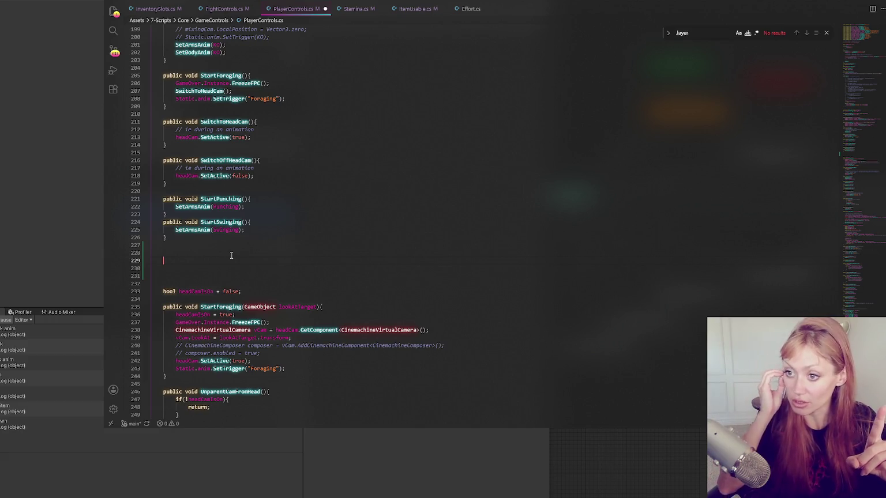
{"action": "type", "text": "void "}
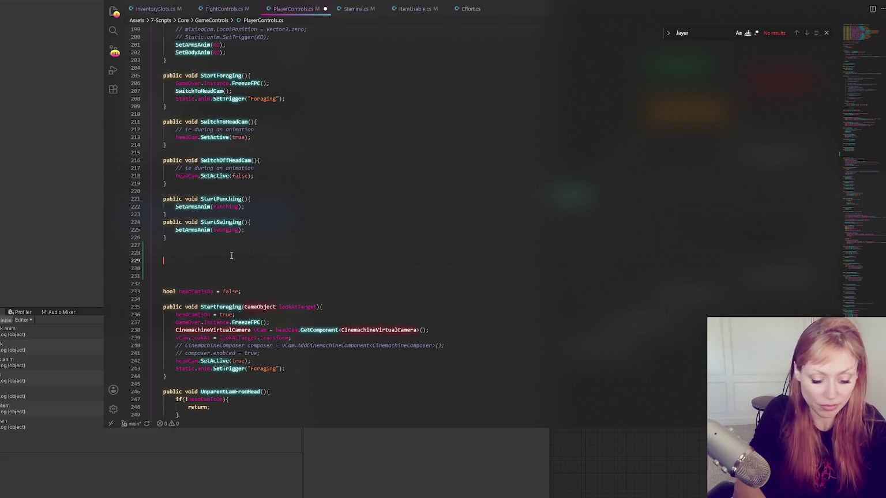
{"action": "type", "text": "ResetAnimation"}
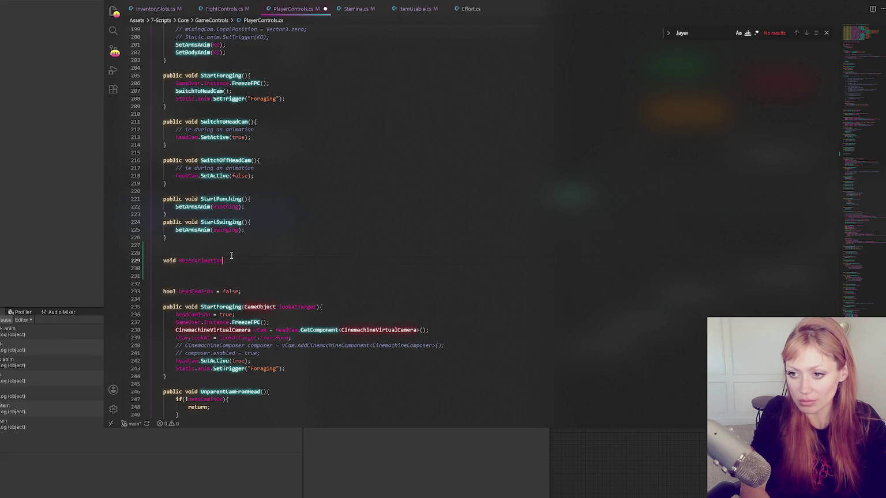
{"action": "type", "text": "s(){"}
{"action": "key", "text": "Return"}
Step: Add an empty void PlayAnim(){ } method above ResetAnimations
{"action": "left_click", "coordinate": [236, 250]}
{"action": "key", "text": "Return"}
{"action": "key", "text": "Return"}
{"action": "left_click", "coordinate": [235, 257]}
{"action": "type", "text": "void Play"}
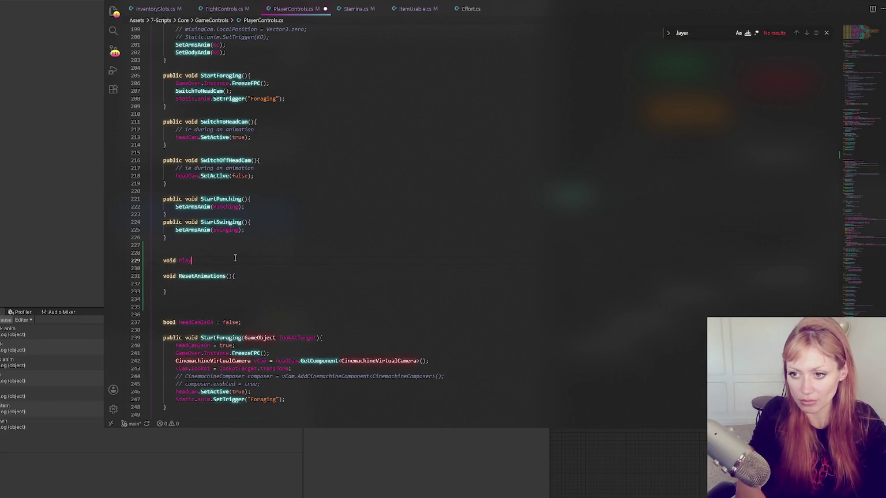
{"action": "type", "text": "Anim(){"}
{"action": "key", "text": "Return"}
{"action": "key", "text": "Return"}
{"action": "type", "text": "}"}
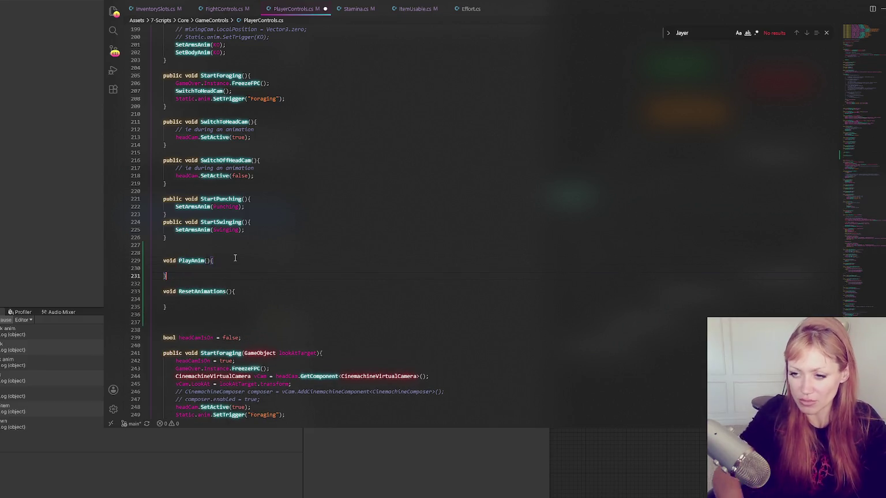
Step: Give PlayAnim a string animTrigger parameter and a body calling ResetAnimations() and armsAnim.SetTrigger(animTrigger)
{"action": "left_click", "coordinate": [240, 229]}
{"action": "left_click", "coordinate": [207, 260]}
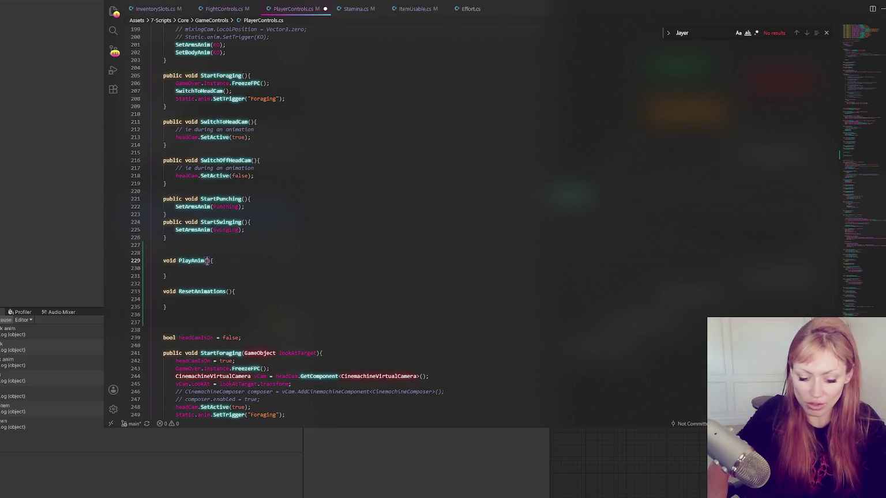
{"action": "type", "text": "s"}
{"action": "type", "text": "tring "}
{"action": "type", "text": "animTrigger"}
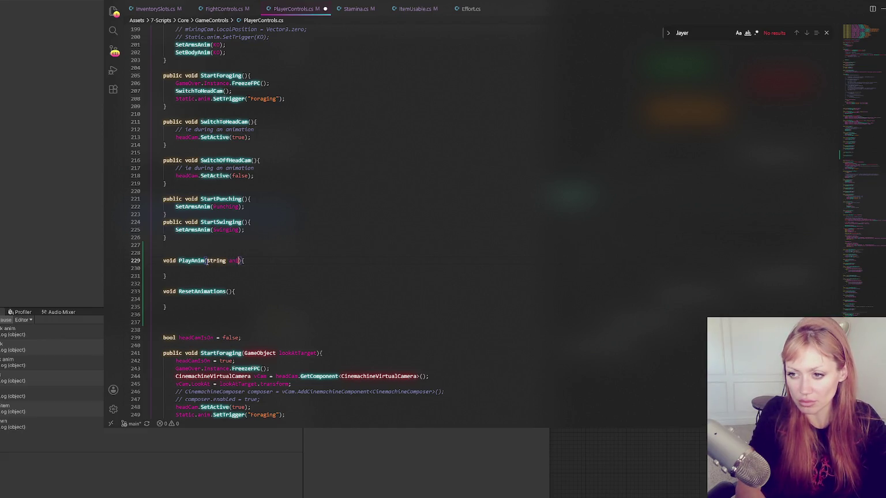
{"action": "left_click", "coordinate": [205, 269]}
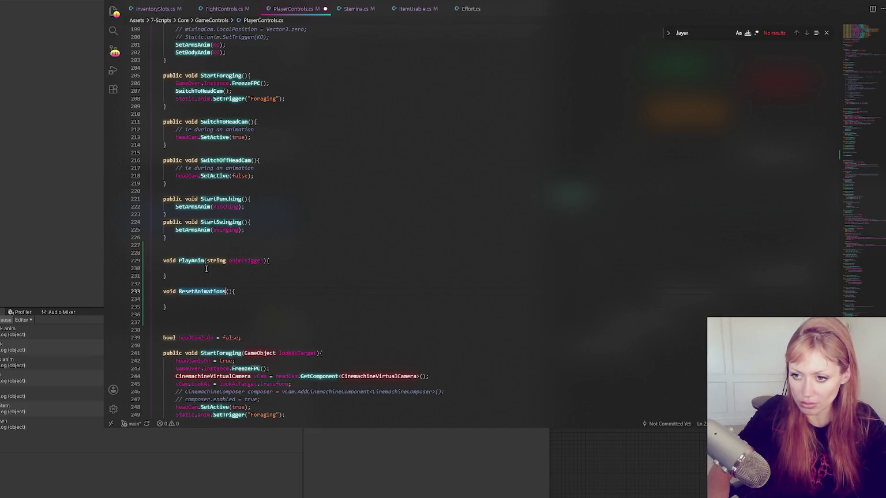
{"action": "type", "text": "ResetAnimations();"}
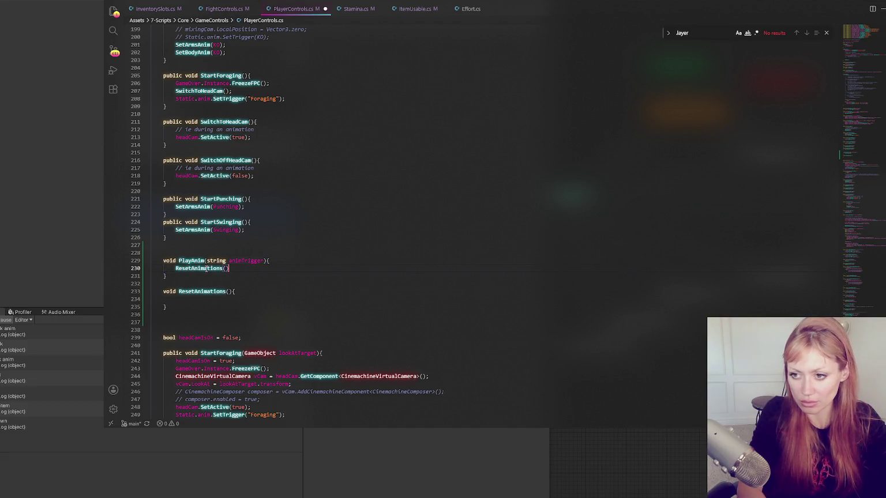
{"action": "key", "text": "Return"}
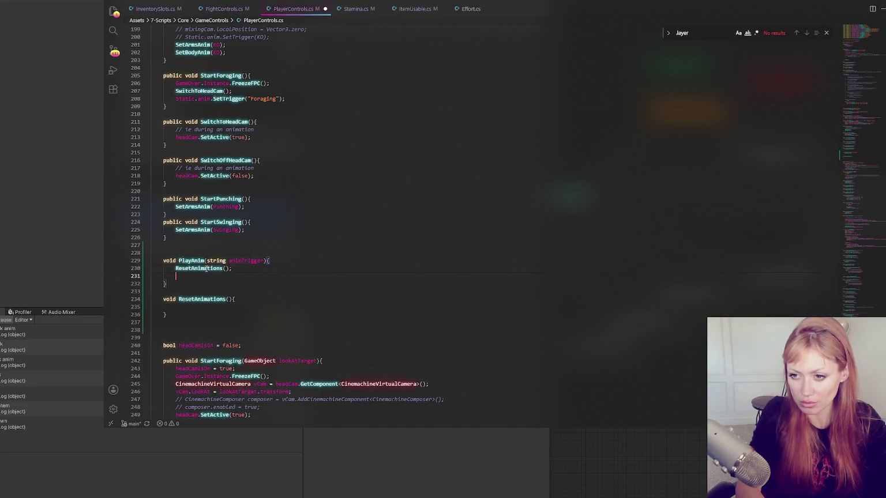
{"action": "type", "text": "arms"}
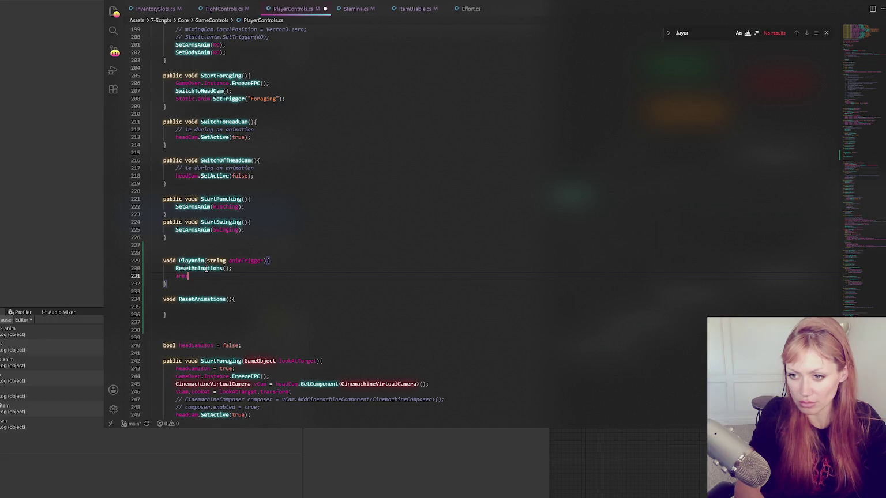
{"action": "type", "text": "Anim.SetTrig"}
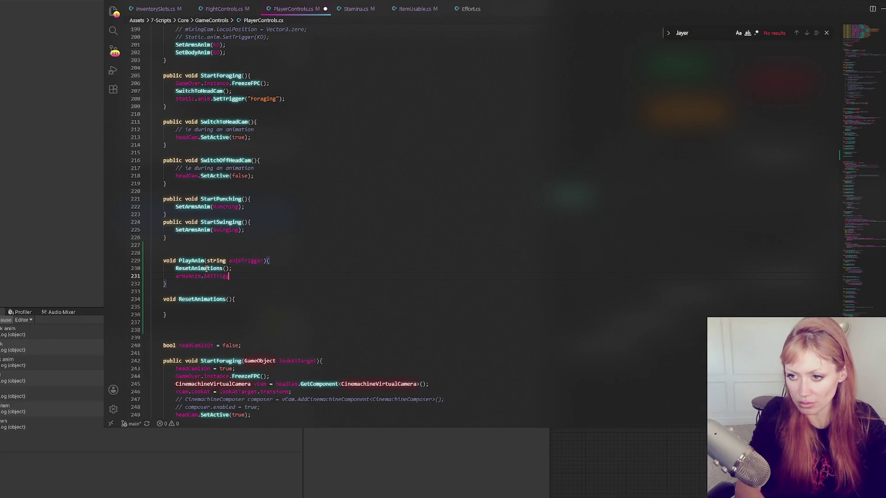
{"action": "type", "text": "ger(animTrigger);"}
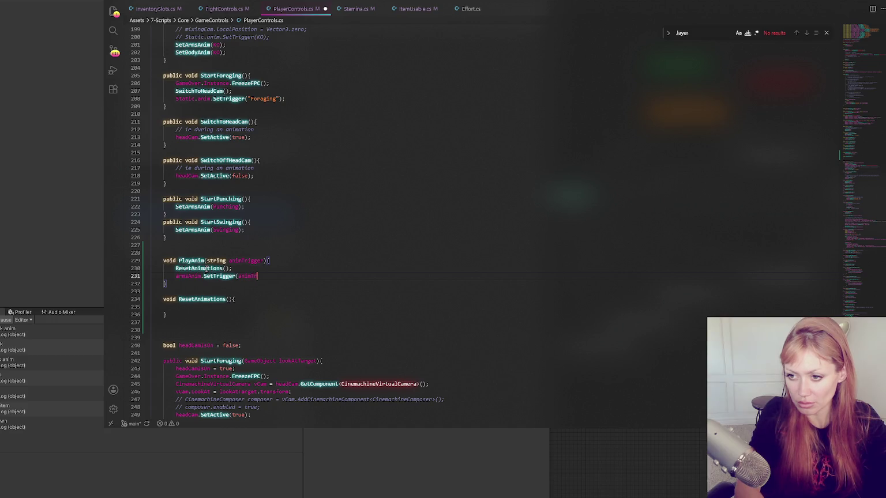
{"action": "left_click", "coordinate": [230, 310]}
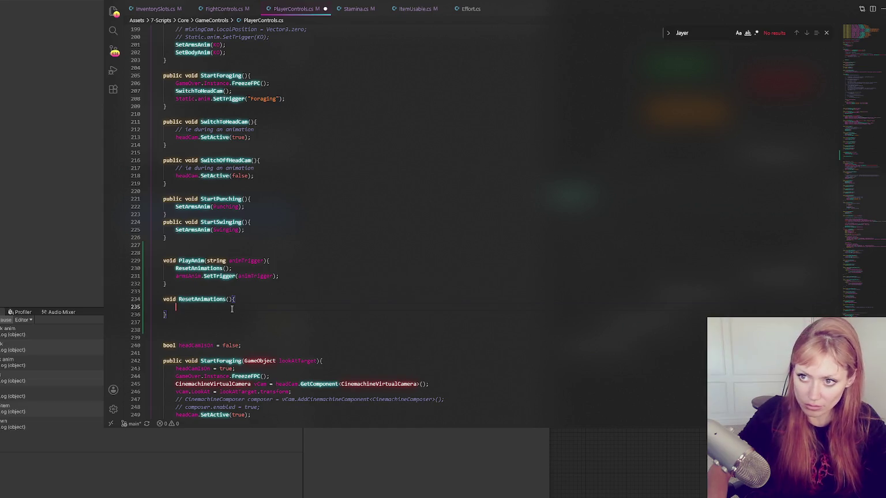
Step: Check the Animator field declarations near the top, then move the editor aside to show Unity
{"action": "scroll", "coordinate": [232, 309], "scroll_direction": "up", "scroll_amount": 15}
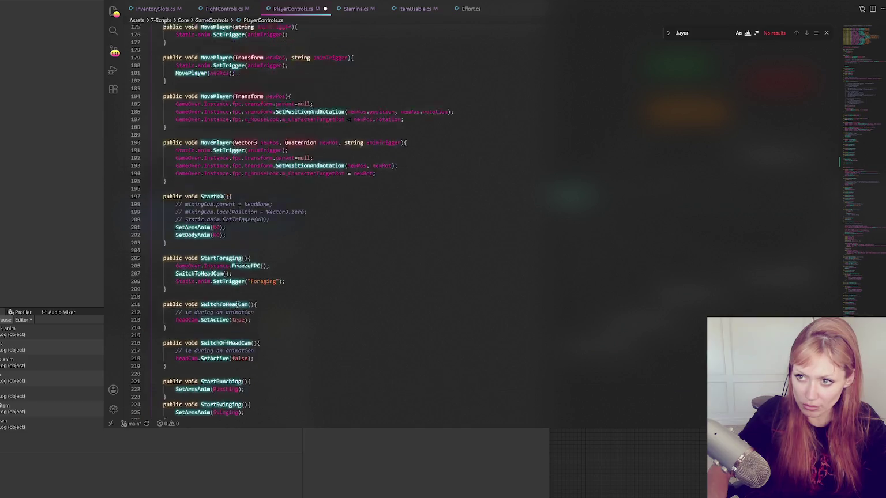
{"action": "scroll", "coordinate": [241, 302], "scroll_direction": "up", "scroll_amount": 19}
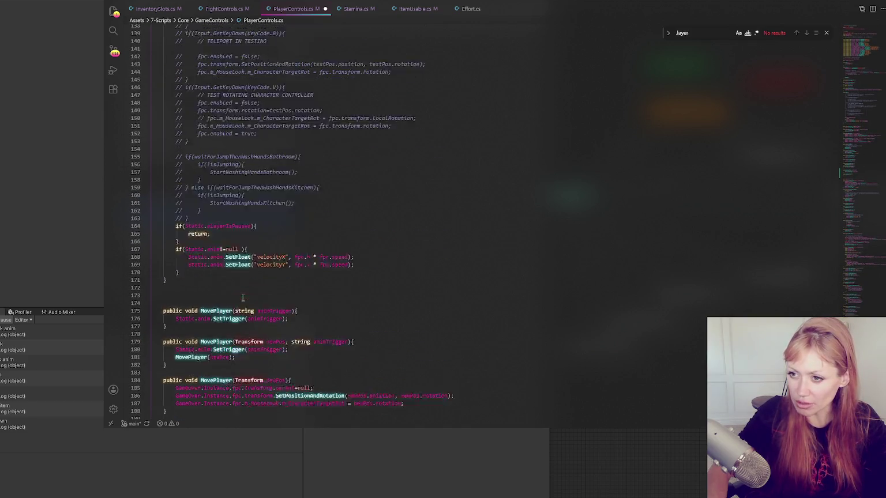
{"action": "scroll", "coordinate": [271, 290], "scroll_direction": "up", "scroll_amount": 11}
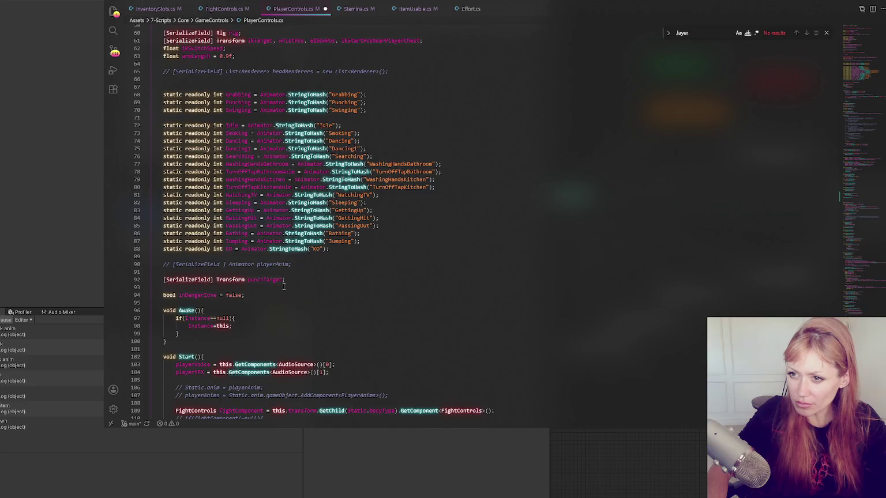
{"action": "scroll", "coordinate": [285, 165], "scroll_direction": "up", "scroll_amount": 4}
{"action": "double_click", "coordinate": [277, 197]}
{"action": "scroll", "coordinate": [277, 197], "scroll_direction": "up", "scroll_amount": 3}
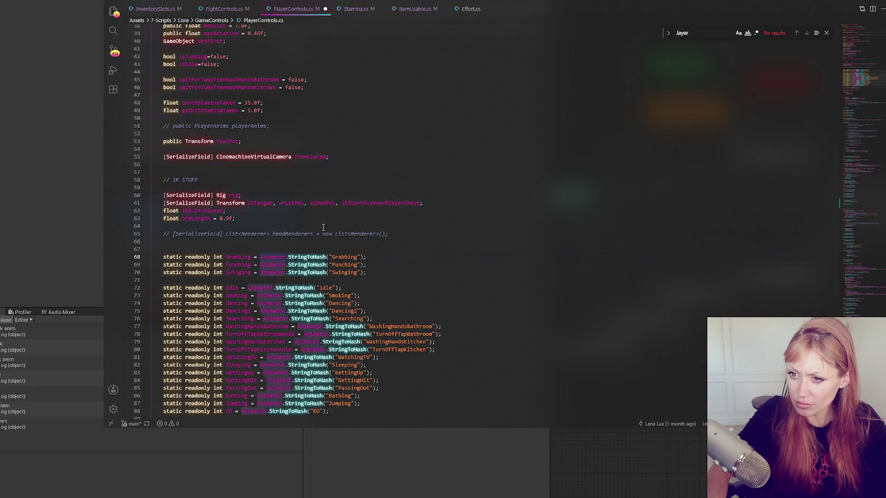
{"action": "scroll", "coordinate": [325, 227], "scroll_direction": "up", "scroll_amount": 12}
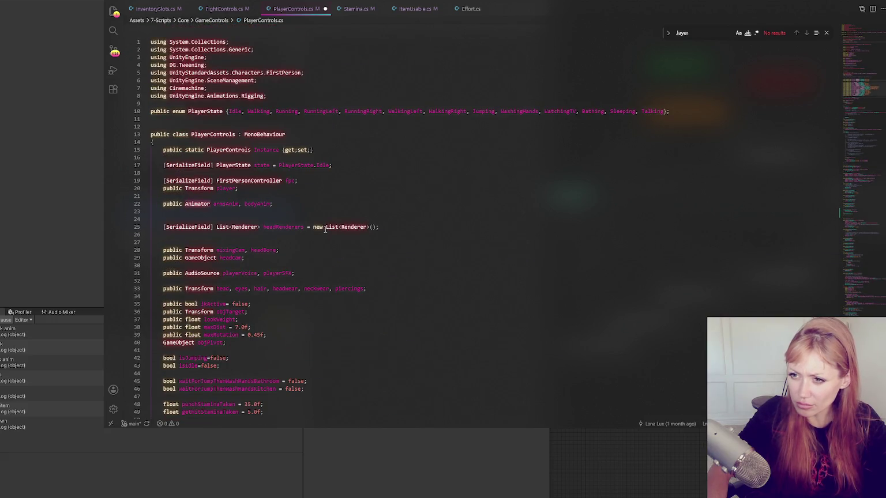
{"action": "scroll", "coordinate": [425, 340], "scroll_direction": "down", "scroll_amount": 12}
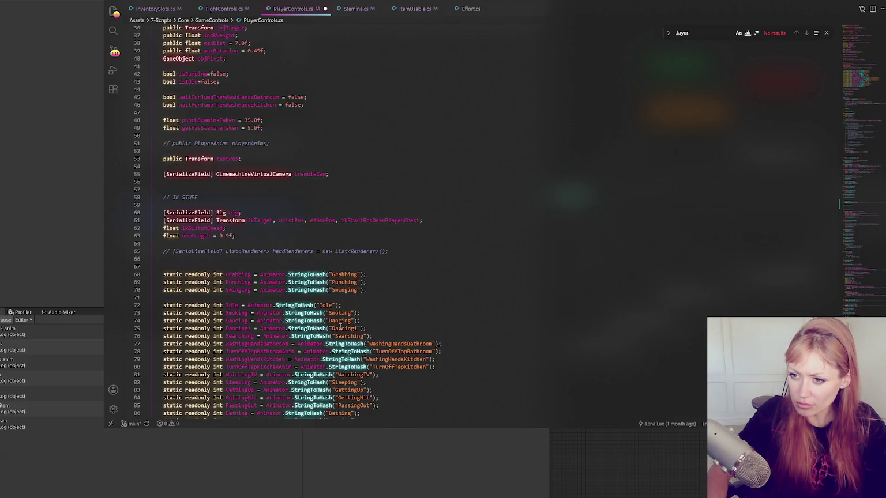
{"action": "scroll", "coordinate": [340, 327], "scroll_direction": "down", "scroll_amount": 8}
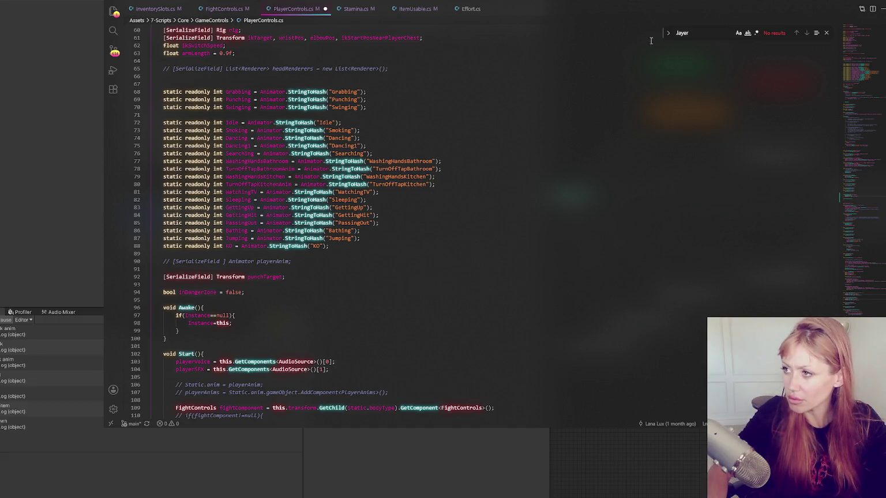
{"action": "mouse_move", "coordinate": [751, 6]}
{"action": "left_mouse_down"}
{"action": "mouse_move", "coordinate": [97, 24]}
{"action": "mouse_move", "coordinate": [0, 39]}
{"action": "left_mouse_up"}
{"action": "key", "text": "alt+Tab"}
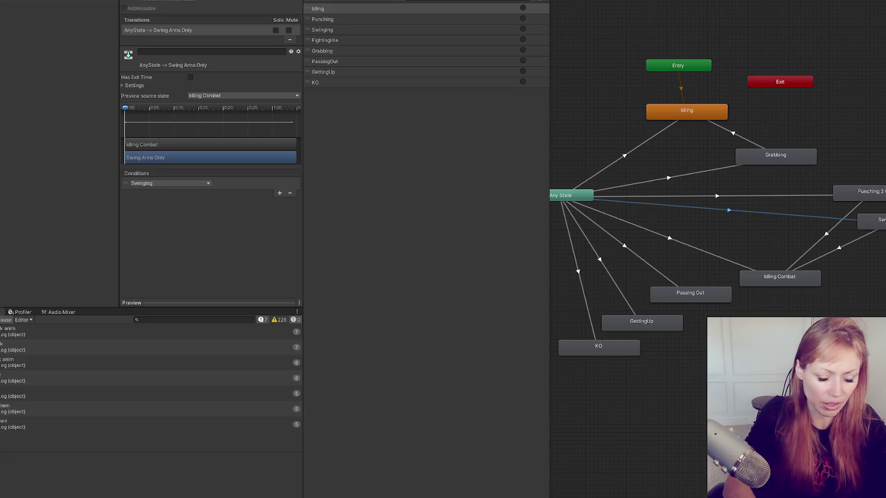
Step: Bring the Visual Studio Code editor back in front of Unity
{"action": "key", "text": "alt+Tab"}
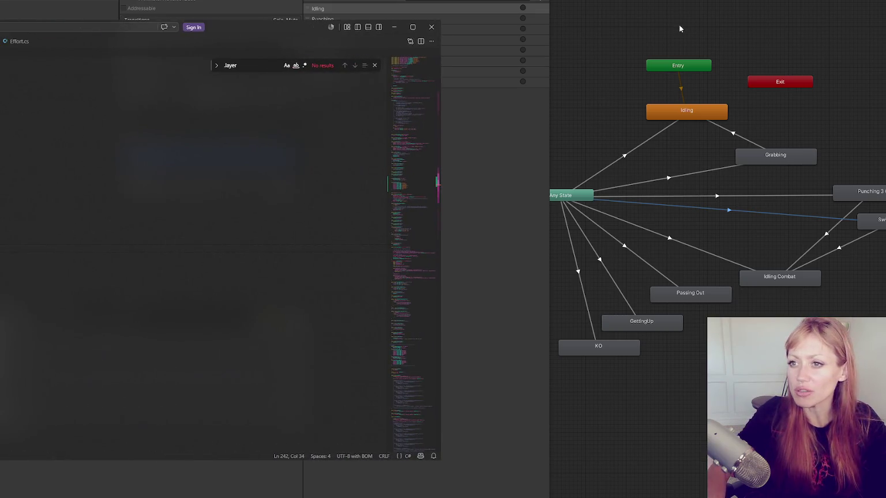
Step: Enlarge the code editor window and review the new PlayAnim and ResetAnimations code
{"action": "double_click", "coordinate": [393, 28]}
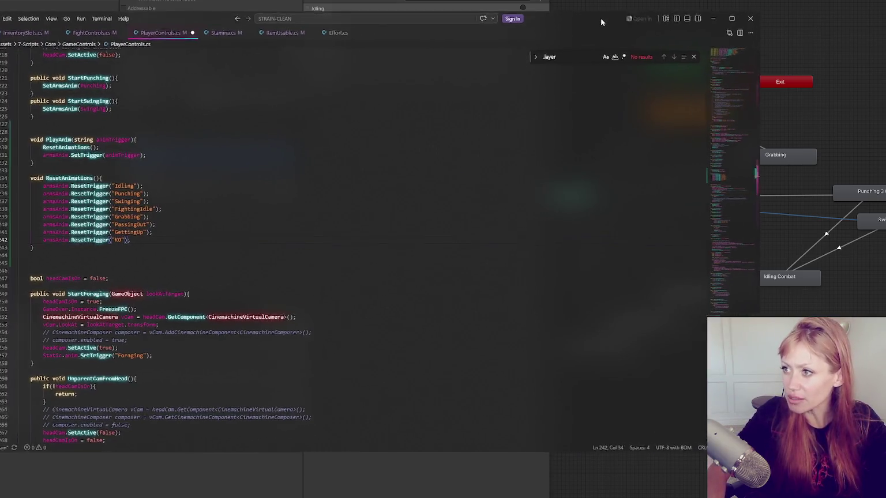
{"action": "double_click", "coordinate": [600, 20]}
{"action": "left_click", "coordinate": [435, 212]}
{"action": "left_click", "coordinate": [333, 142]}
{"action": "left_click", "coordinate": [321, 165]}
{"action": "scroll", "coordinate": [339, 128], "scroll_direction": "up", "scroll_amount": 2}
Step: In StartSwinging, add PlayAnim("Swinging") and comment out the old SetArmsAnim(Swinging) call
{"action": "left_click", "coordinate": [340, 138]}
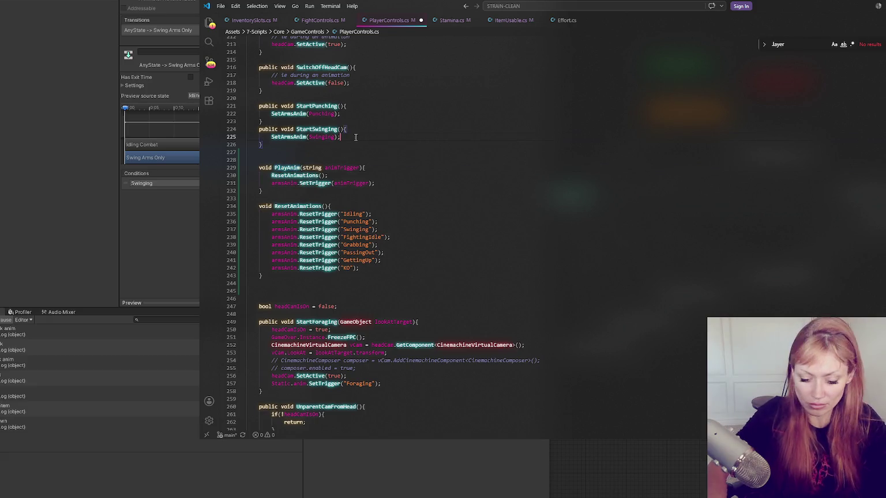
{"action": "key", "text": "Return"}
{"action": "type", "text": "PlayAnim(\"Swinging\");"}
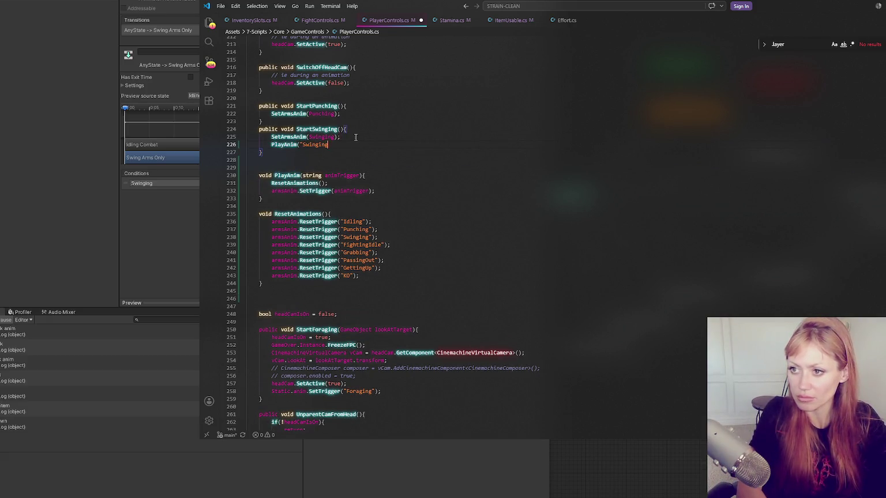
{"action": "left_click", "coordinate": [354, 137]}
{"action": "key", "text": "ctrl+slash"}
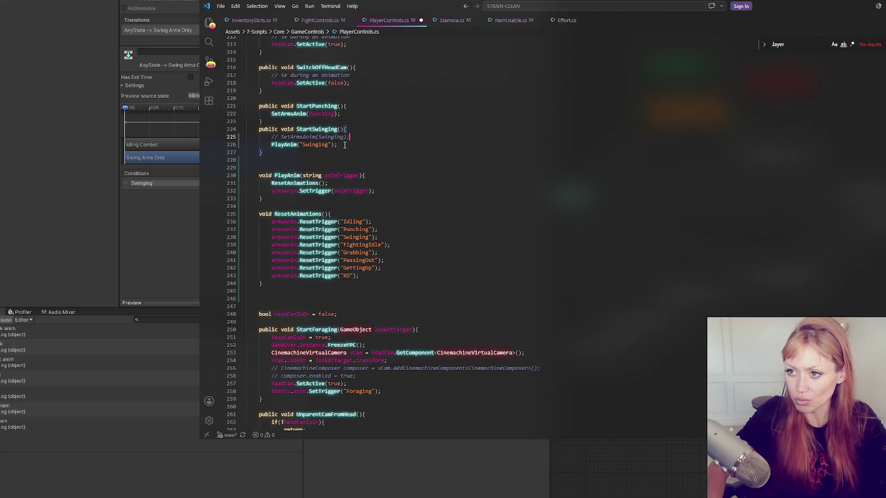
Step: In StartPunching, comment out SetArmsAnim(Punching), add PlayAnim("Punching") and save
{"action": "left_click", "coordinate": [359, 115]}
{"action": "key", "text": "Return"}
{"action": "type", "text": "PlayAnim(\"Swinging\");"}
{"action": "key", "text": "ctrl+slash"}
{"action": "double_click", "coordinate": [326, 115]}
{"action": "key", "text": "ctrl+c"}
{"action": "double_click", "coordinate": [315, 122]}
{"action": "key", "text": "ctrl+v"}
{"action": "key", "text": "ctrl+s"}
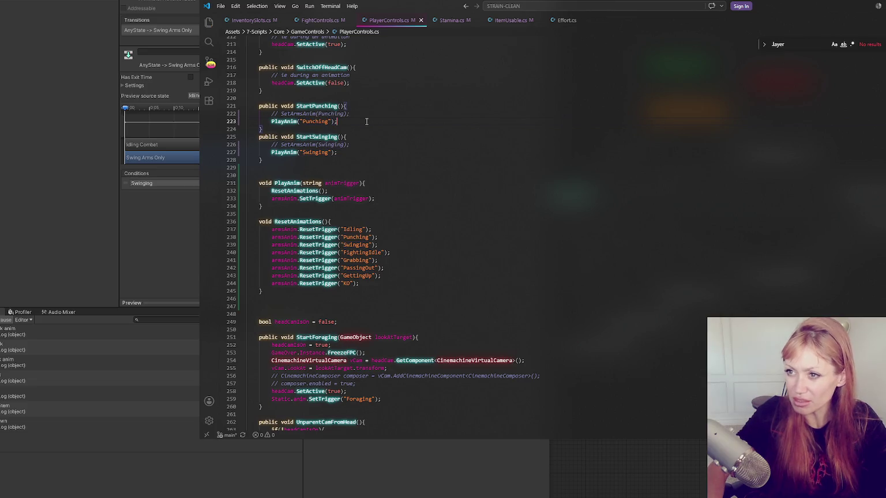
Step: Find the next SetArmsAnim call and replace StartIdle's with a commented line plus PlayAnim("Idling")
{"action": "double_click", "coordinate": [307, 115]}
{"action": "key", "text": "ctrl+f"}
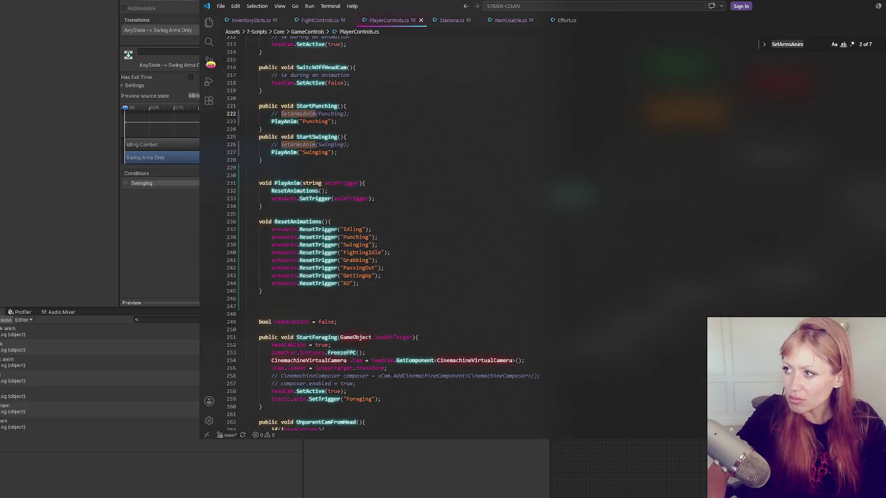
{"action": "key", "text": "Return"}
{"action": "key", "text": "Return"}
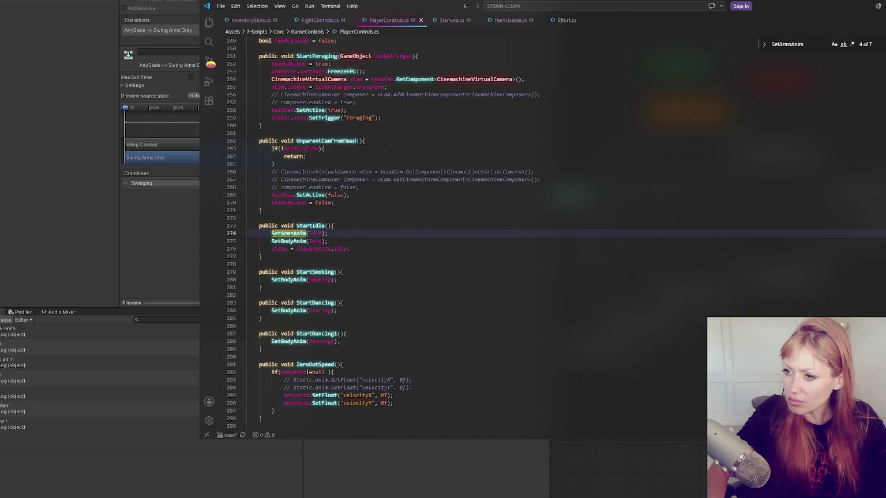
{"action": "key", "text": "ctrl+slash"}
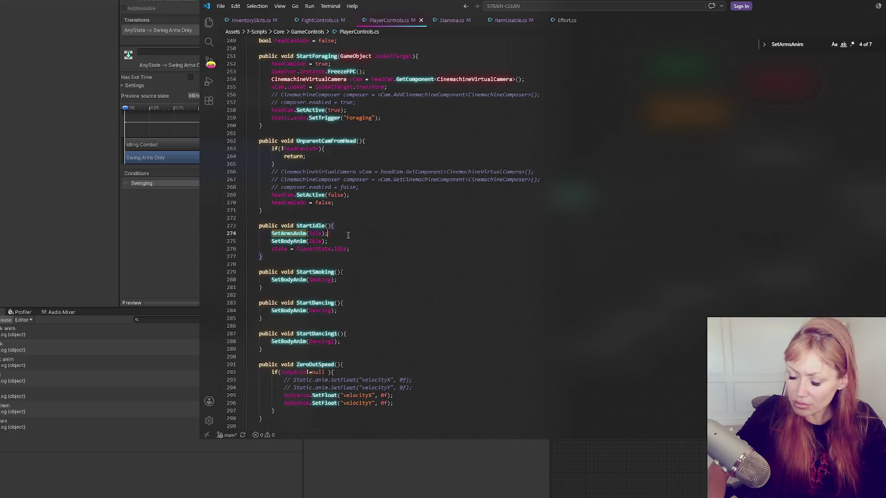
{"action": "key", "text": "End"}
{"action": "key", "text": "Return"}
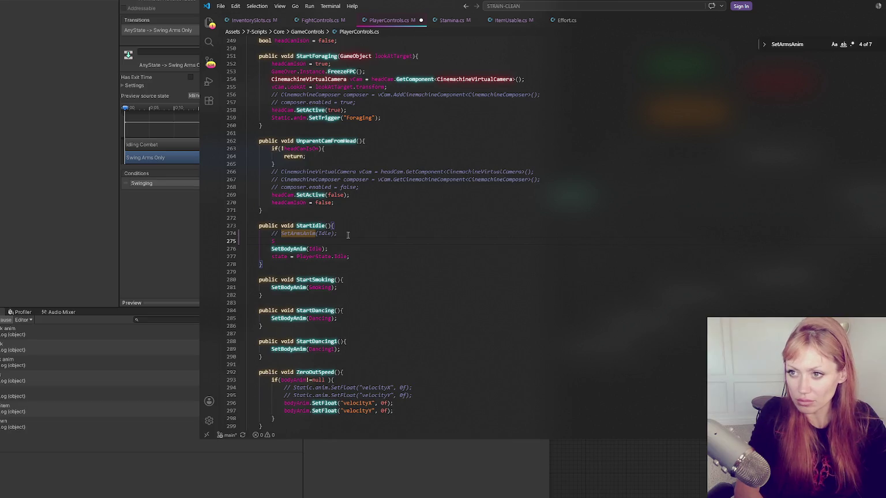
{"action": "scroll", "coordinate": [343, 234], "scroll_direction": "up", "scroll_amount": 8}
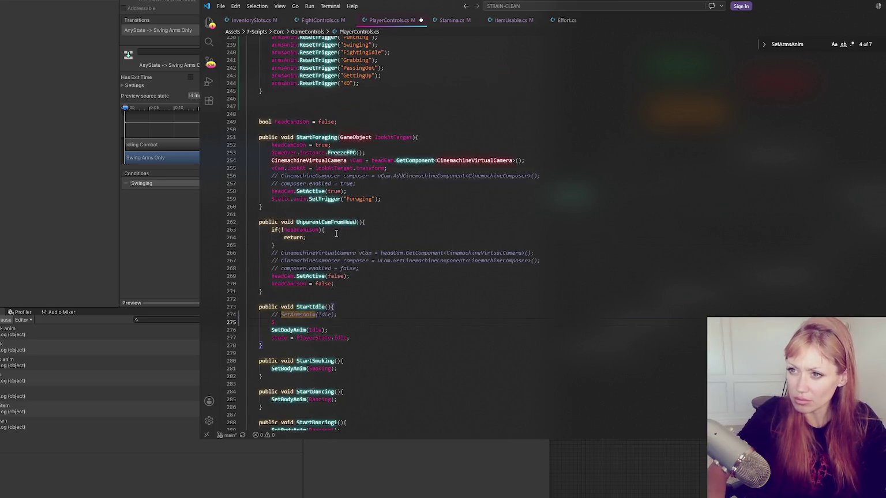
{"action": "left_click", "coordinate": [294, 105]}
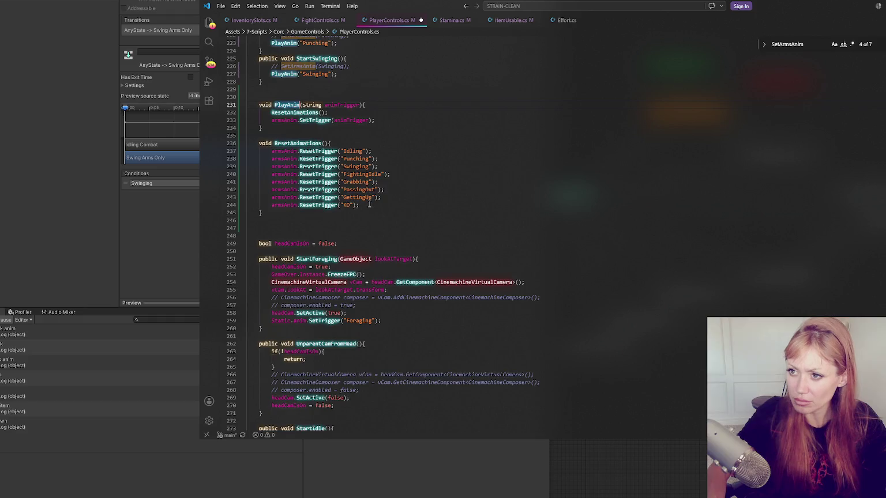
{"action": "scroll", "coordinate": [369, 204], "scroll_direction": "down", "scroll_amount": 11}
{"action": "left_click", "coordinate": [325, 181]}
{"action": "type", "text": "PlayAnim"}
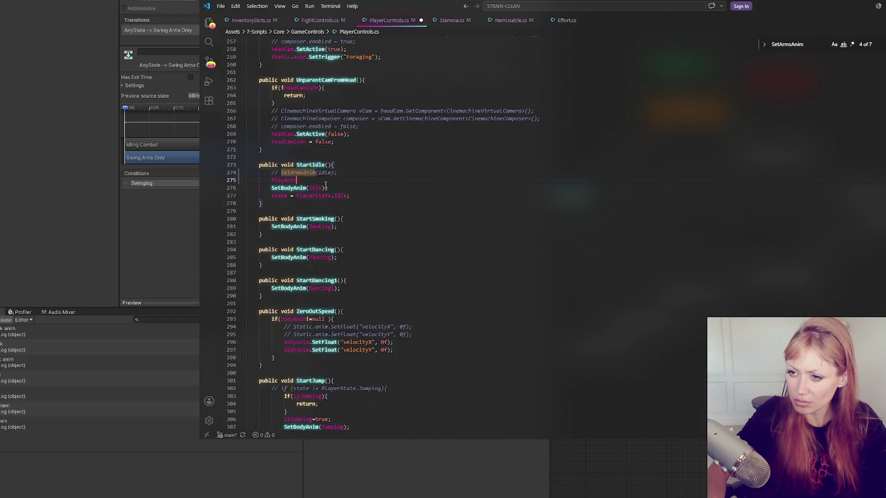
{"action": "type", "text": "(\"Idling\")"}
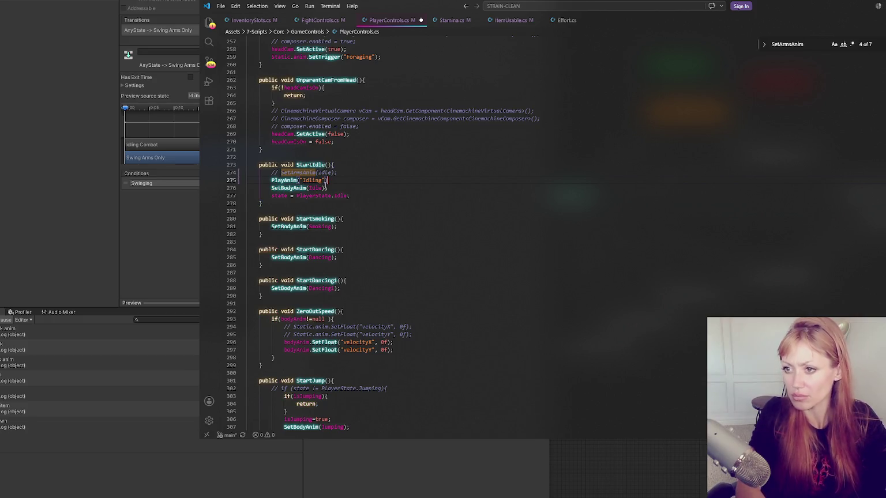
{"action": "type", "text": ";"}
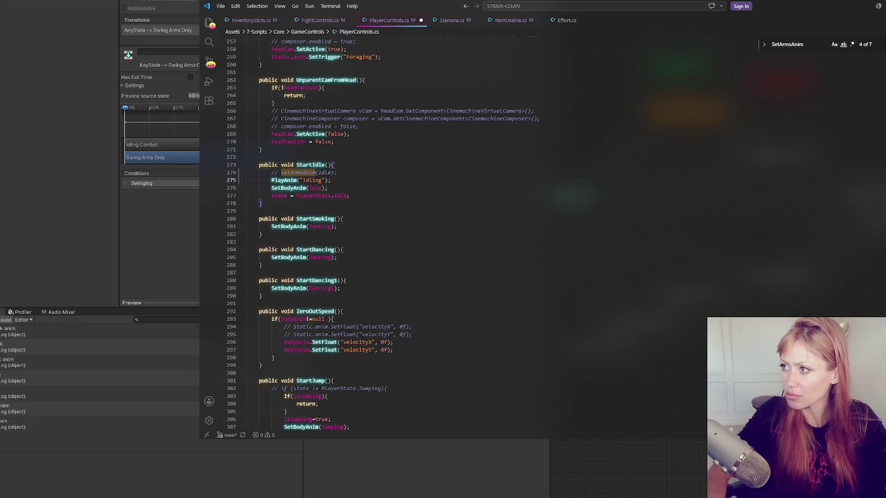
Step: Comment out SetArmsAnim(Grabbing), add PlayAnim("Grabbing") below it, and save
{"action": "key", "text": "F3"}
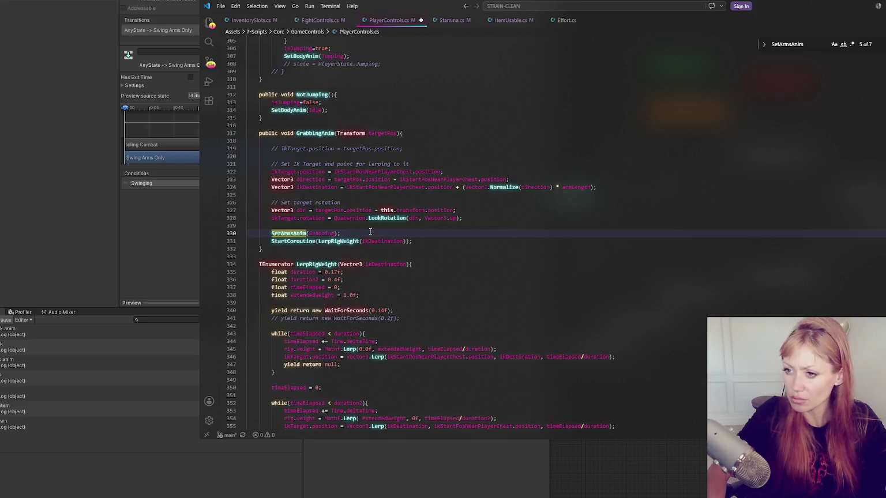
{"action": "left_click", "coordinate": [368, 233]}
{"action": "key", "text": "ctrl+slash"}
{"action": "key", "text": "Return"}
{"action": "type", "text": "PlayAnim"}
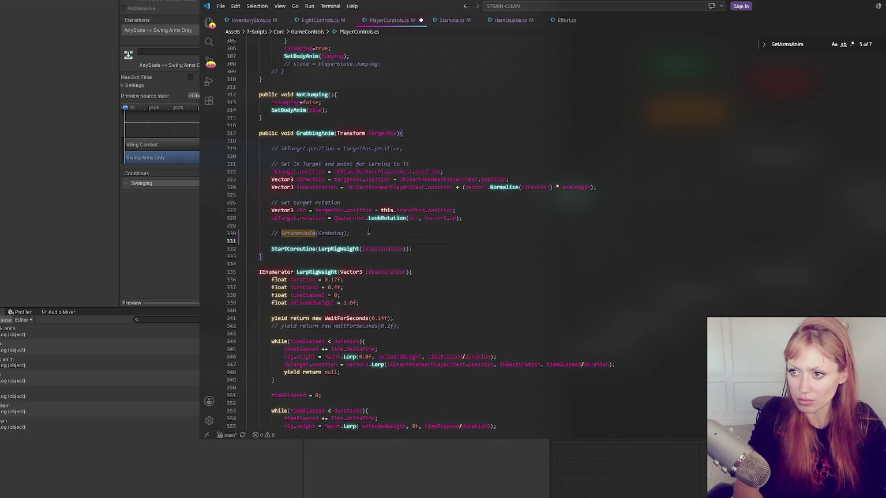
{"action": "type", "text": "(\""}
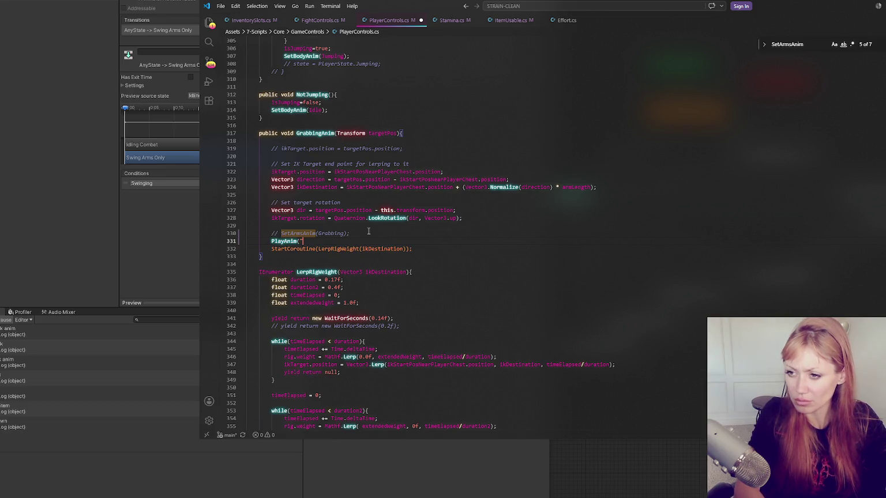
{"action": "type", "text": "Grabbing\");"}
{"action": "key", "text": "ctrl+s"}
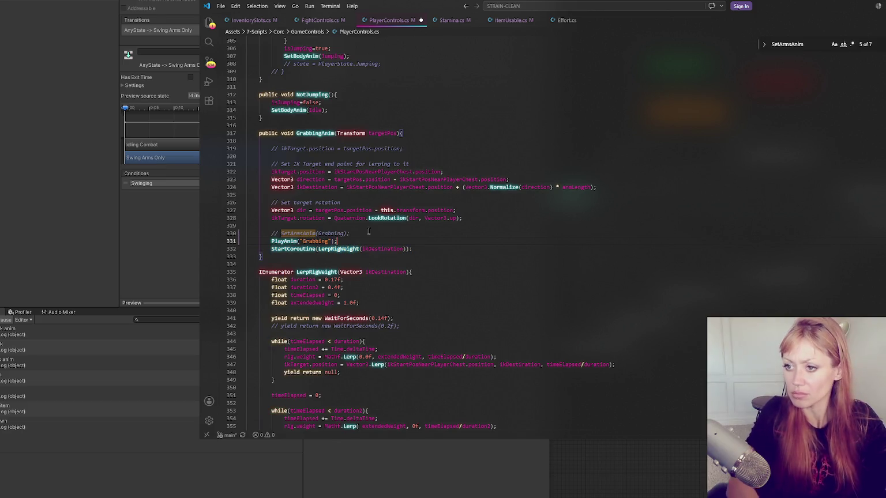
Step: Comment out SetArmsAnim(GettingUp), add PlayAnim("GettingUp") below it, and save
{"action": "key", "text": "F3"}
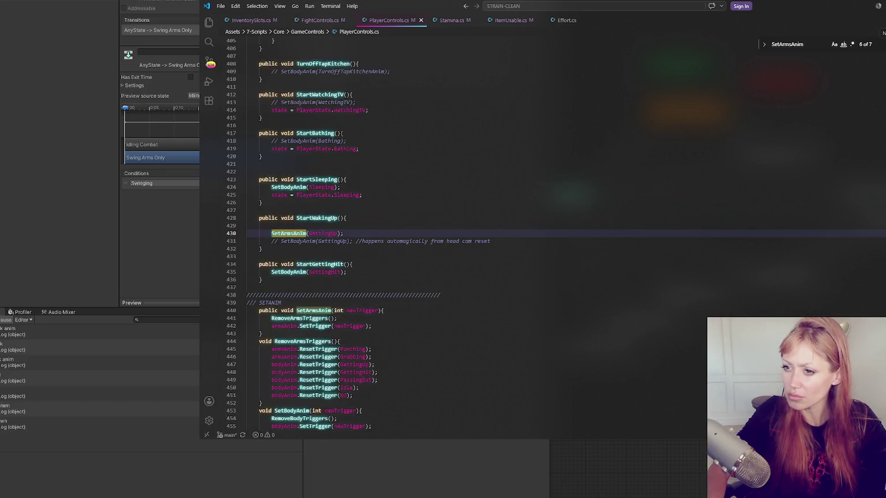
{"action": "left_click", "coordinate": [371, 233]}
{"action": "key", "text": "ctrl+slash"}
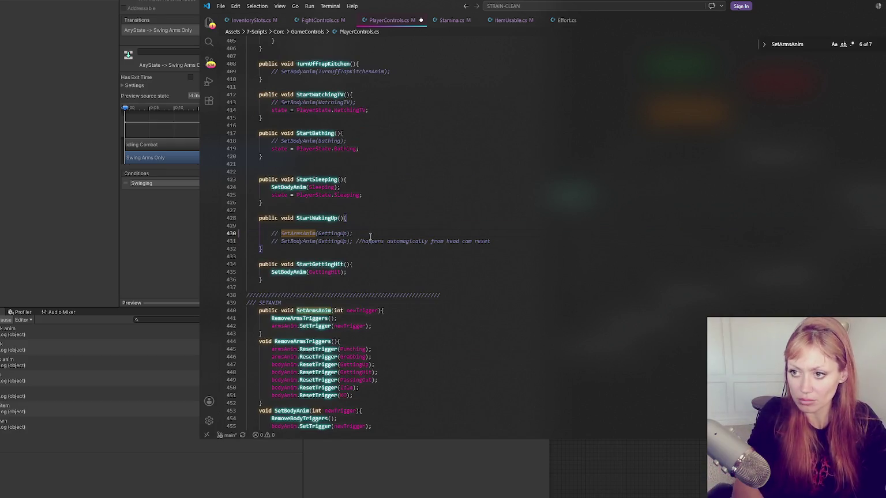
{"action": "key", "text": "Return"}
{"action": "type", "text": "PlayAnim(\""}
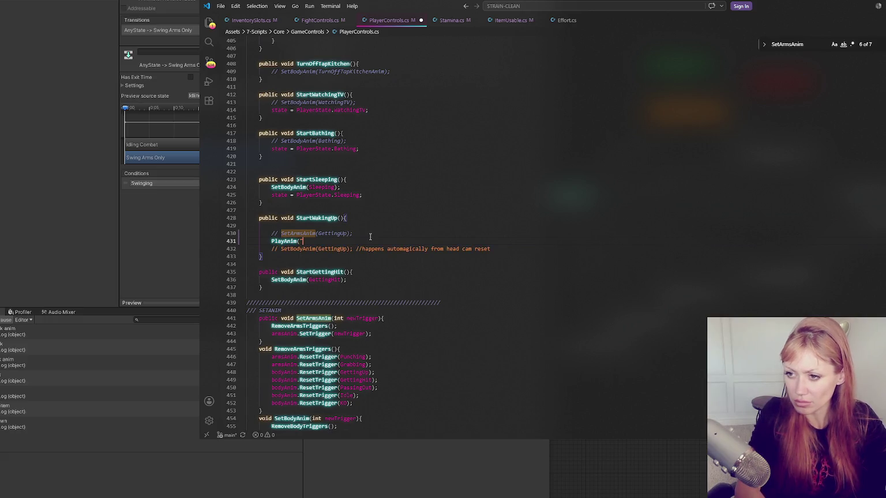
{"action": "type", "text": "GettingUp\");"}
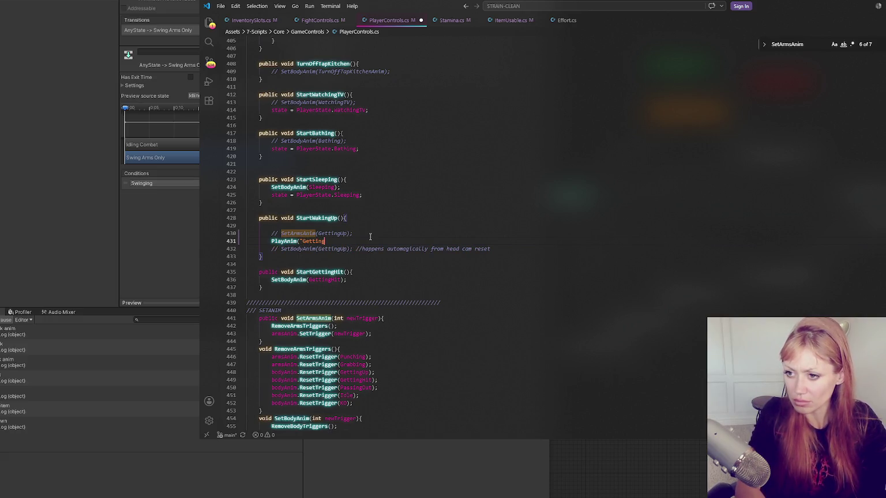
{"action": "key", "text": "ctrl+s"}
Step: Check the remaining SetArmsAnim usages, including StartGettingHit and the SetArmsAnim definition
{"action": "left_click", "coordinate": [396, 271]}
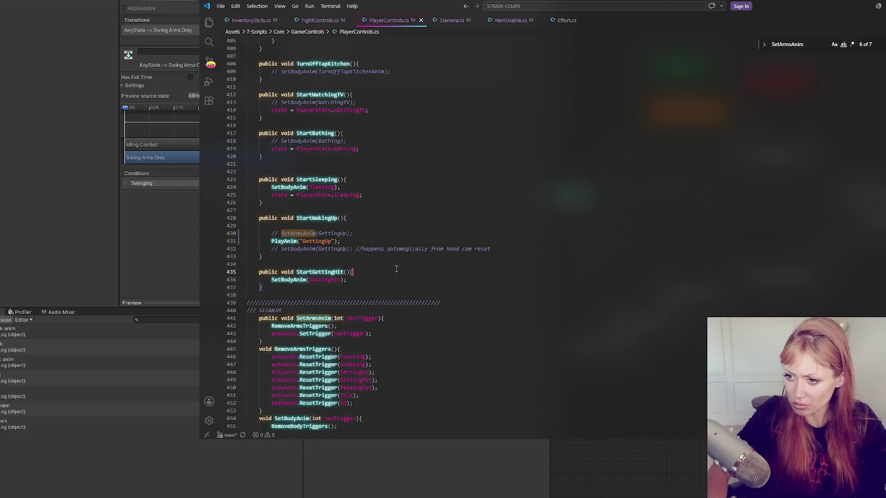
{"action": "left_click", "coordinate": [375, 279]}
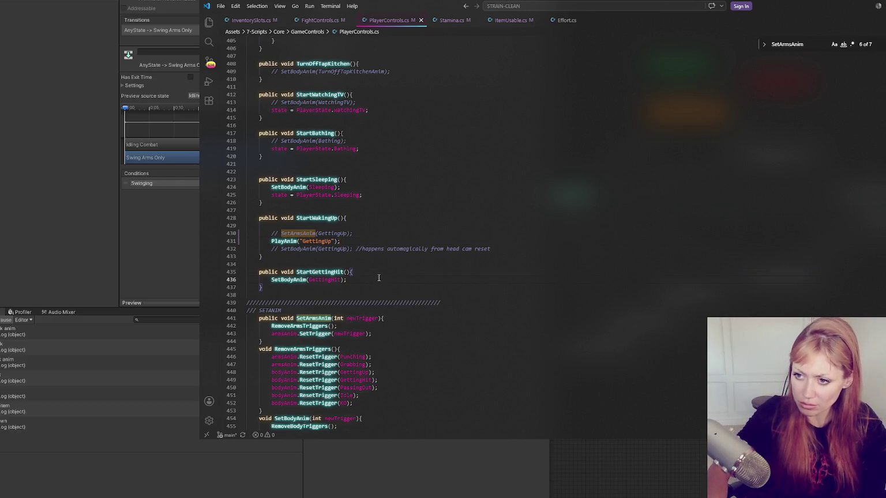
{"action": "key", "text": "F3"}
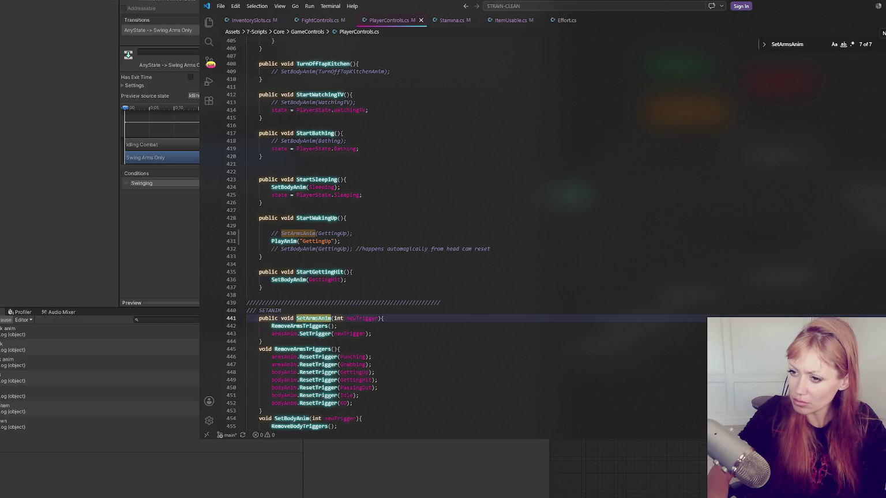
{"action": "key", "text": "F3"}
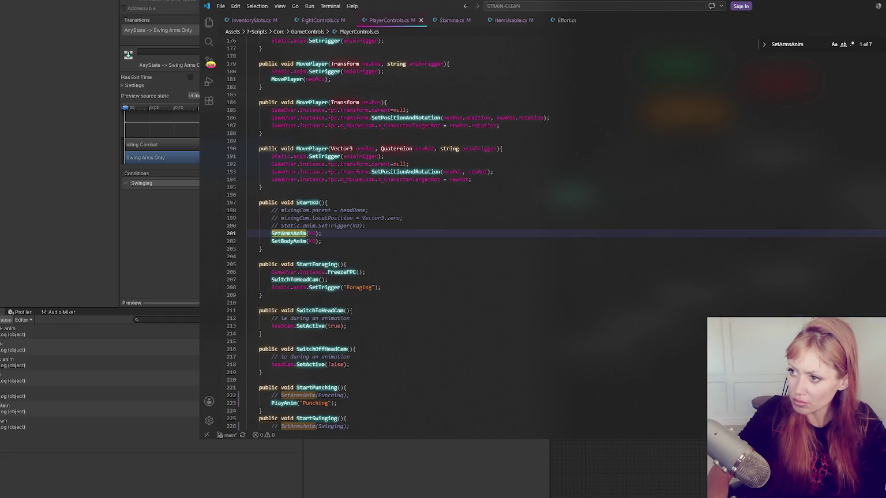
{"action": "left_click", "coordinate": [878, 44]}
{"action": "scroll", "coordinate": [529, 172], "scroll_direction": "down", "scroll_amount": 3}
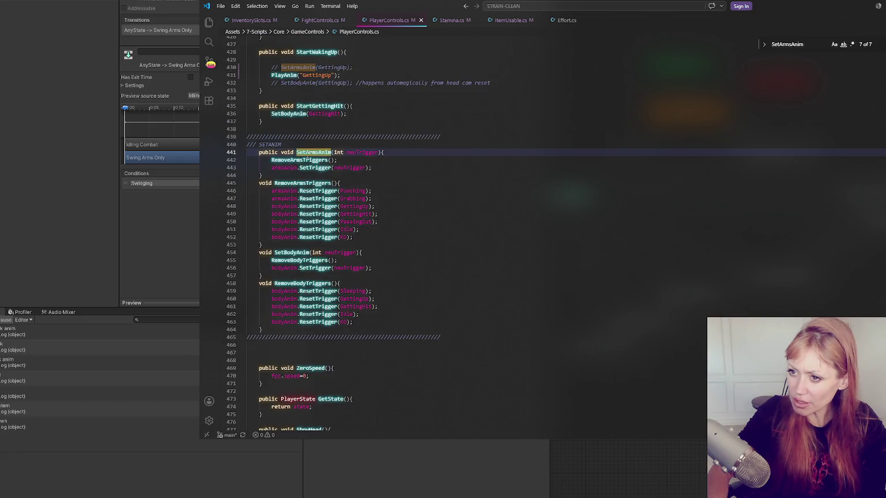
{"action": "double_click", "coordinate": [327, 154]}
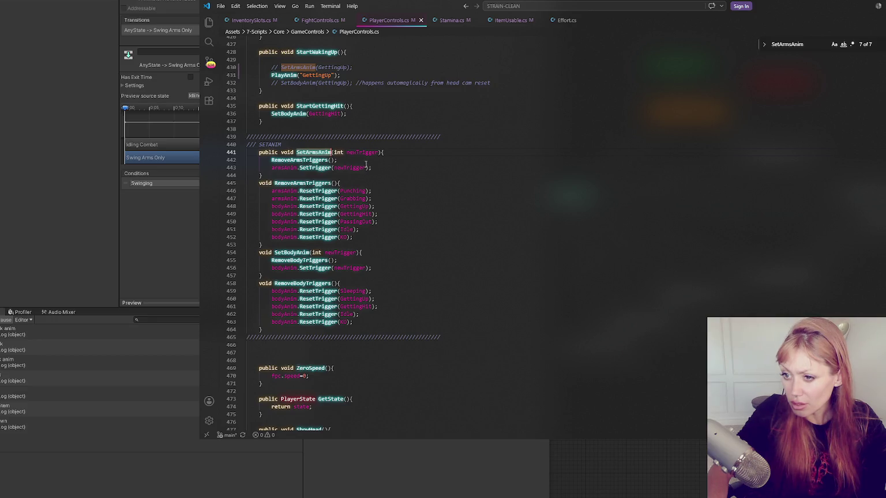
{"action": "scroll", "coordinate": [366, 164], "scroll_direction": "up", "scroll_amount": 3}
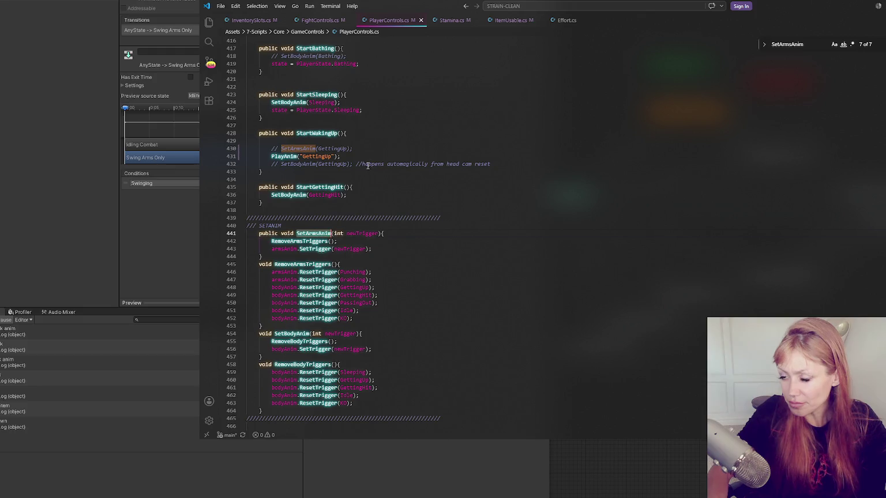
{"action": "scroll", "coordinate": [367, 165], "scroll_direction": "up", "scroll_amount": 5}
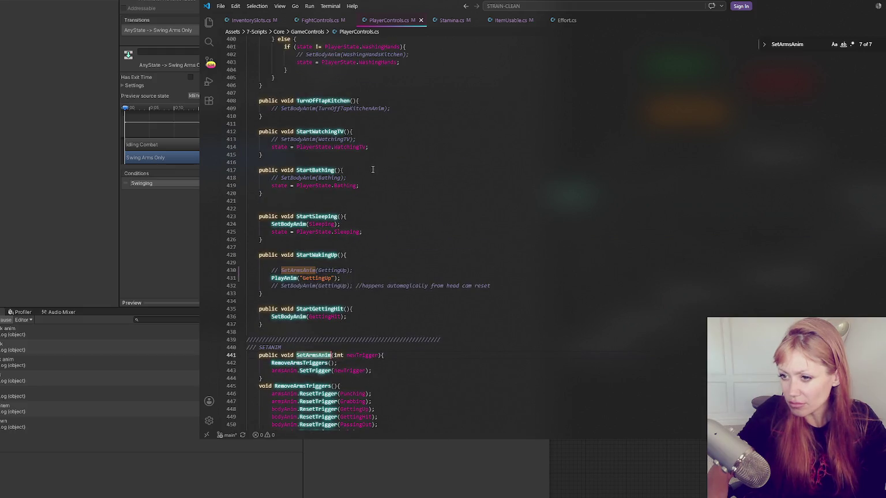
Step: Search the file for PlayAnim and step through each of its usages
{"action": "left_click", "coordinate": [285, 279]}
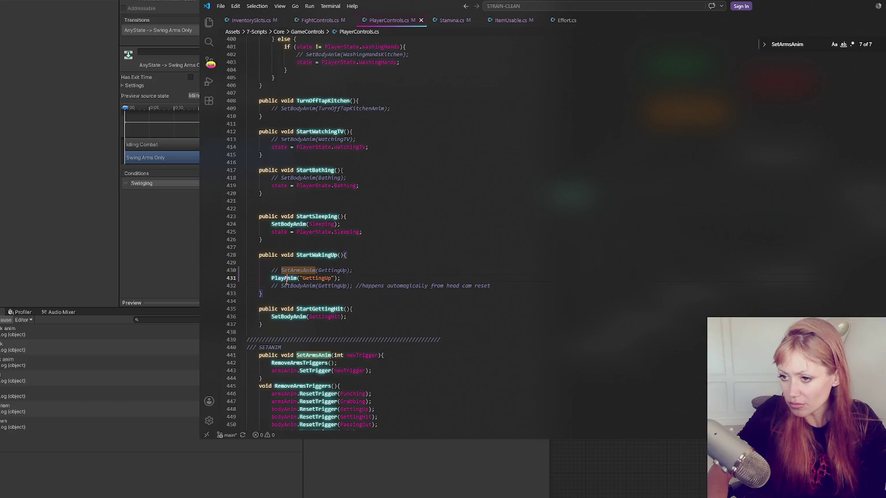
{"action": "key", "text": "ctrl+f"}
{"action": "key", "text": "shift+Return"}
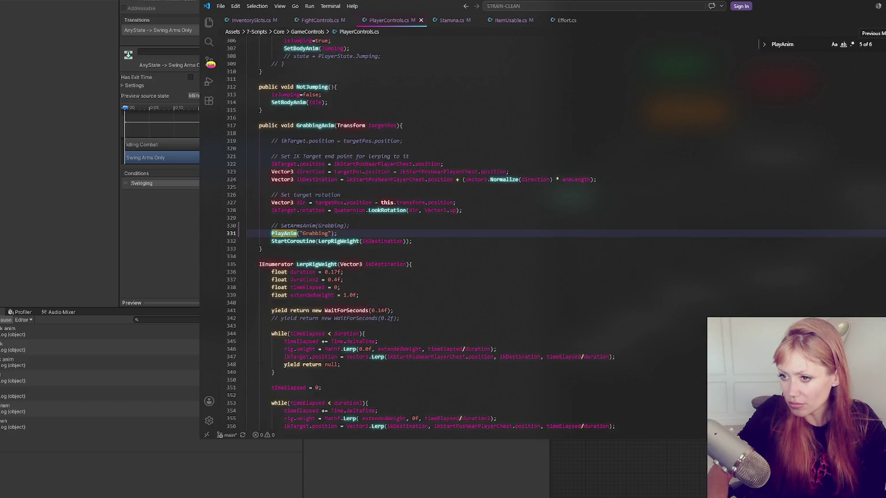
{"action": "key", "text": "shift+Return"}
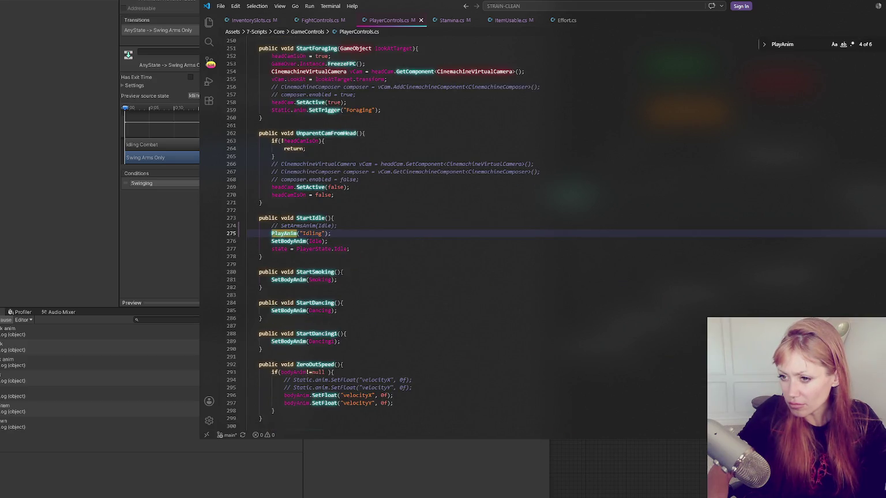
{"action": "key", "text": "shift+Return"}
{"action": "key", "text": "shift+Return"}
{"action": "key", "text": "shift+Return"}
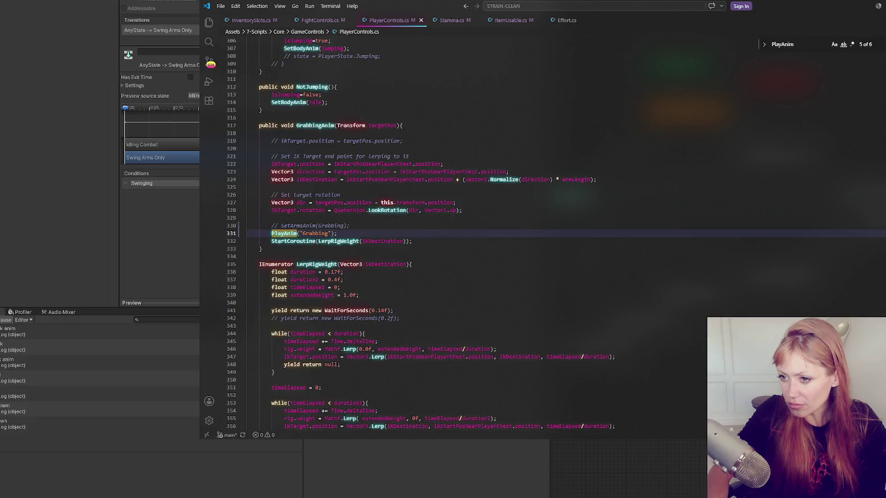
{"action": "key", "text": "shift+Return"}
{"action": "key", "text": "shift+Return"}
{"action": "key", "text": "shift+Return"}
{"action": "key", "text": "shift+Return"}
{"action": "key", "text": "shift+Return"}
{"action": "key", "text": "shift+Return"}
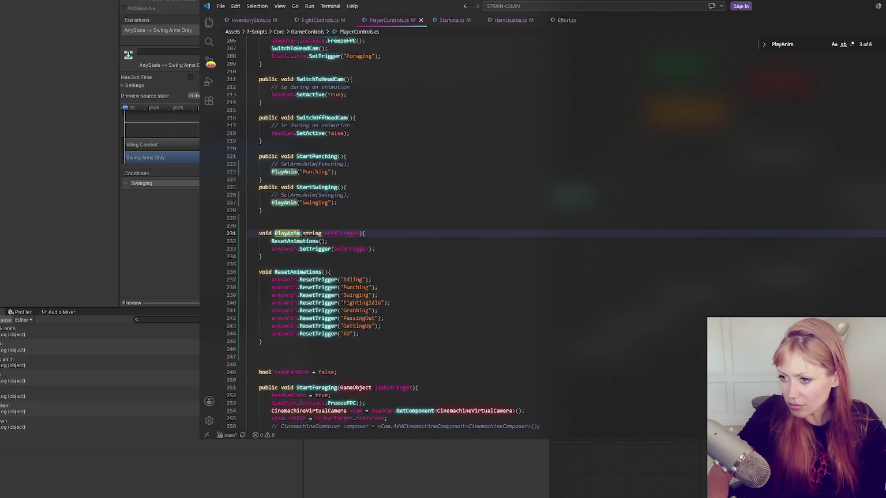
Step: Replace every PlayAnim in the script with PlayArmsAnim
{"action": "left_click", "coordinate": [765, 48]}
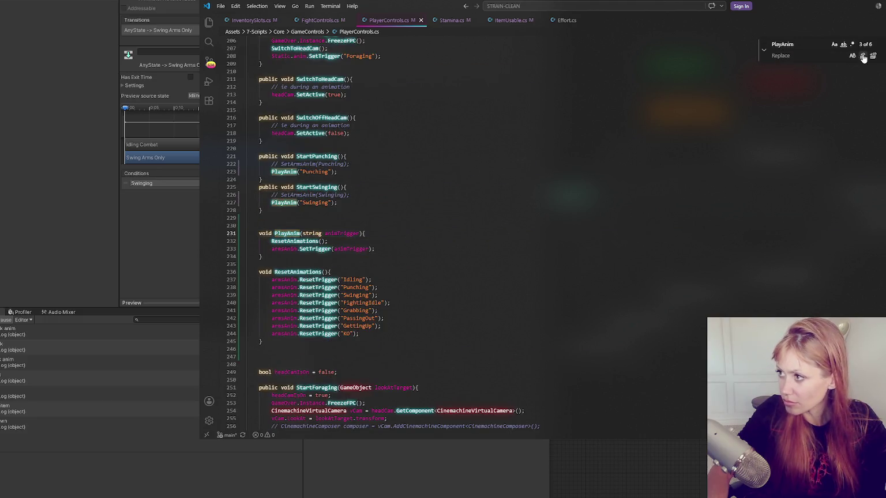
{"action": "type", "text": "PlayA"}
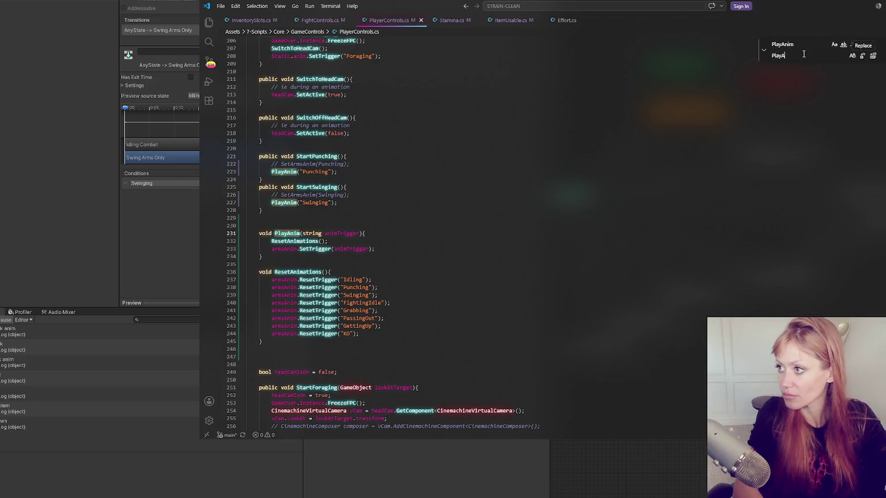
{"action": "type", "text": "rmsAnim"}
{"action": "left_click", "coordinate": [872, 55]}
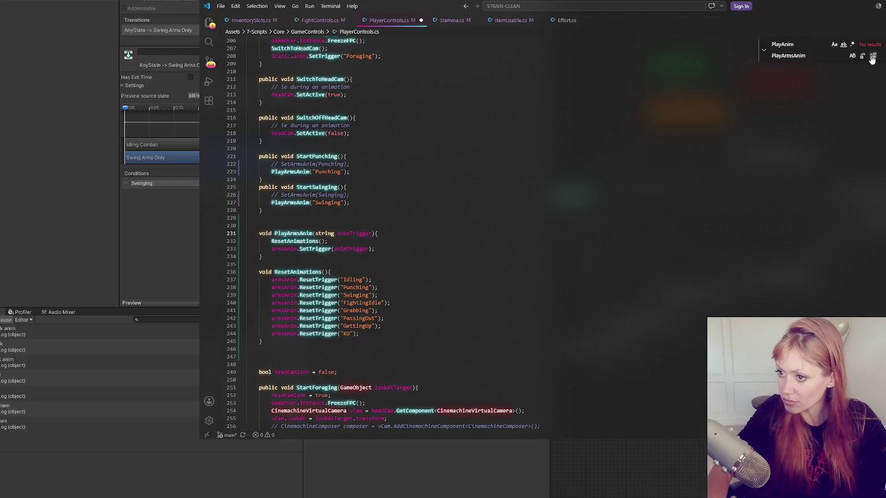
{"action": "left_click", "coordinate": [415, 220]}
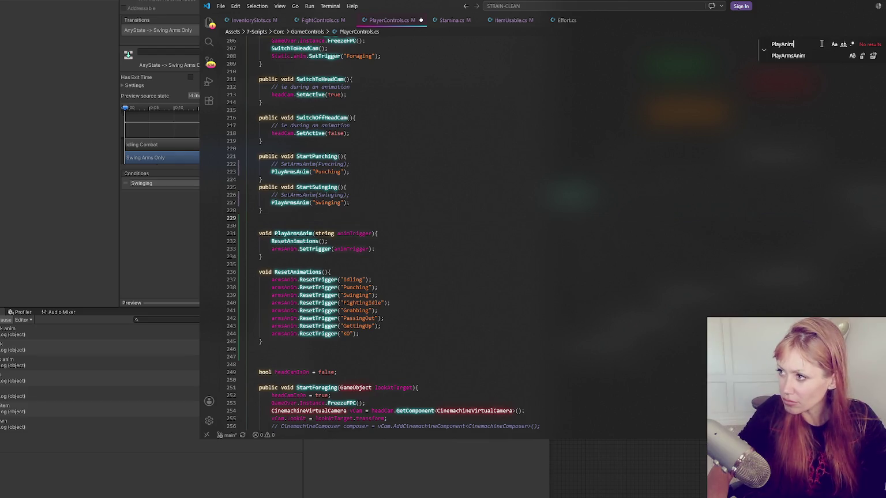
{"action": "left_click", "coordinate": [764, 49]}
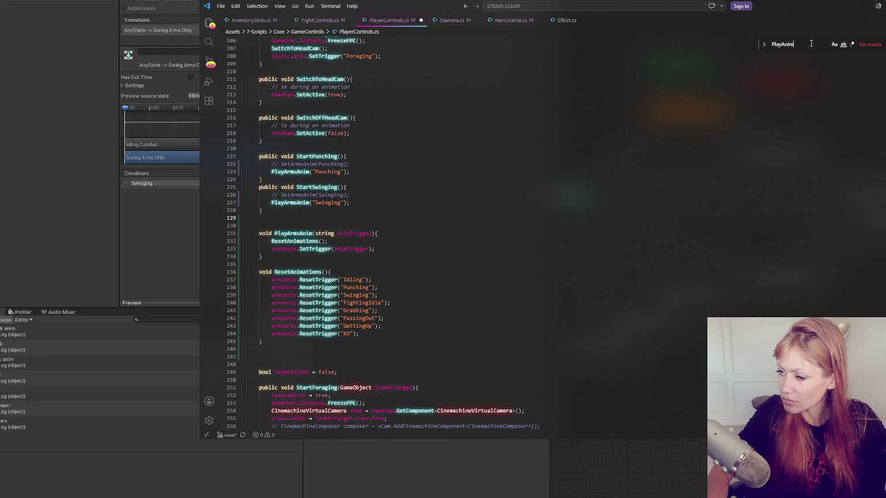
Step: Search the script for 'anim' to review the renamed calls around MovePlayer
{"action": "left_click", "coordinate": [309, 204]}
{"action": "key", "text": "Up"}
{"action": "key", "text": "Up"}
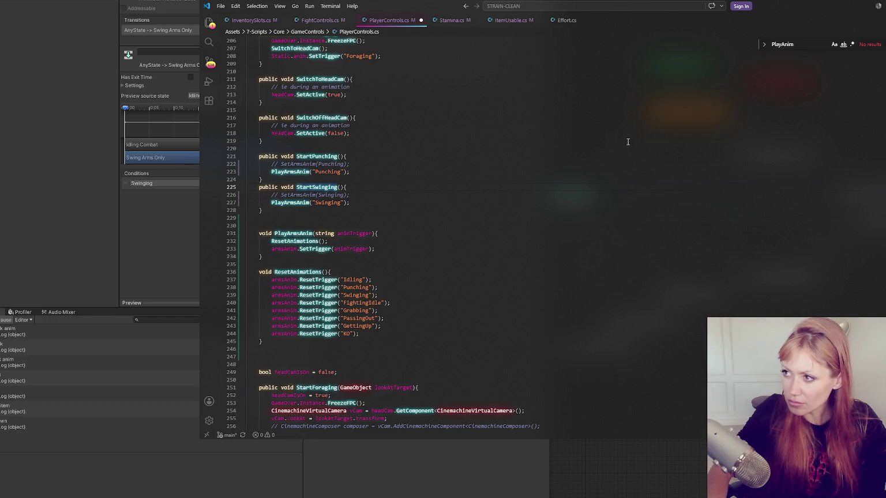
{"action": "double_click", "coordinate": [790, 45]}
{"action": "type", "text": "anim"}
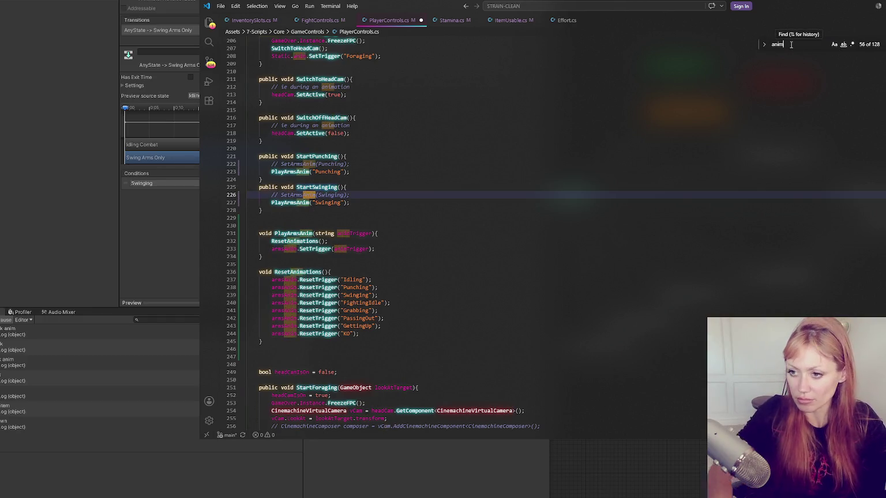
{"action": "scroll", "coordinate": [520, 172], "scroll_direction": "up", "scroll_amount": 5}
{"action": "scroll", "coordinate": [634, 116], "scroll_direction": "up", "scroll_amount": 10}
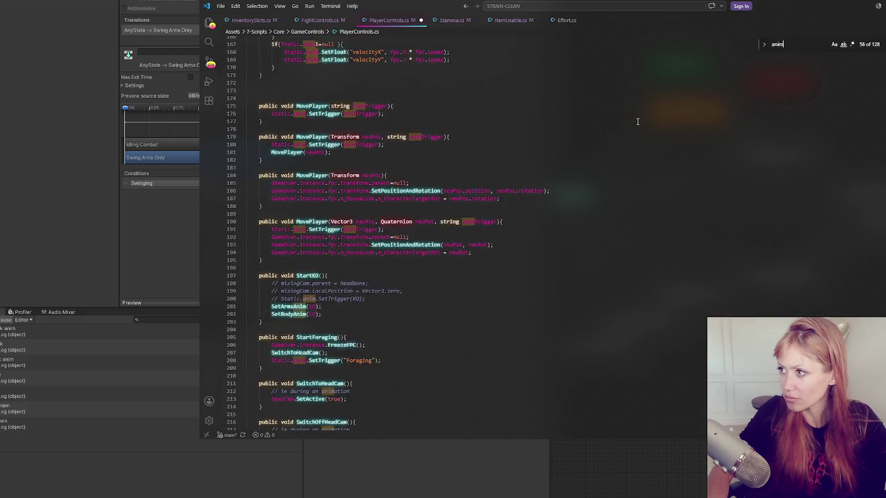
{"action": "scroll", "coordinate": [669, 182], "scroll_direction": "down", "scroll_amount": 6}
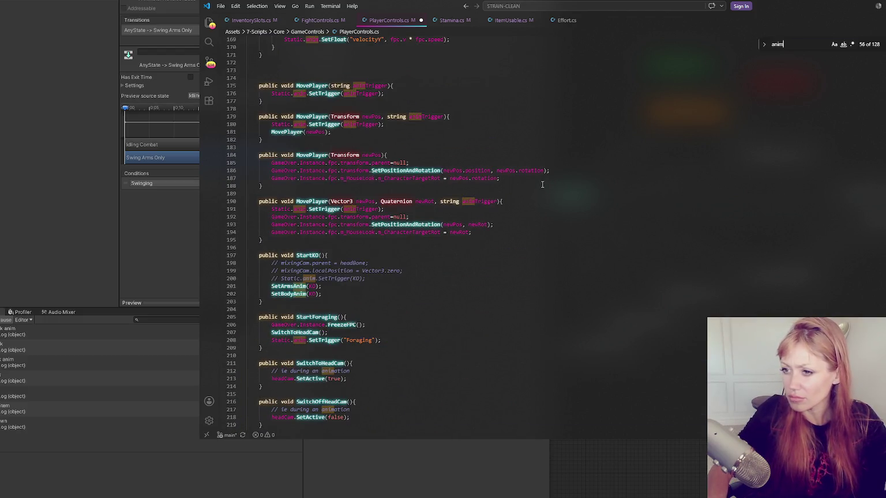
{"action": "left_click", "coordinate": [431, 206]}
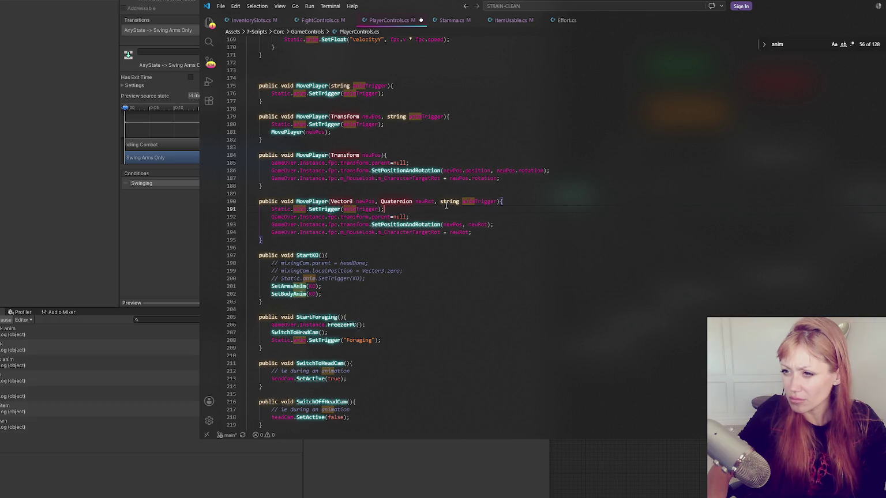
{"action": "key", "text": "ctrl+f"}
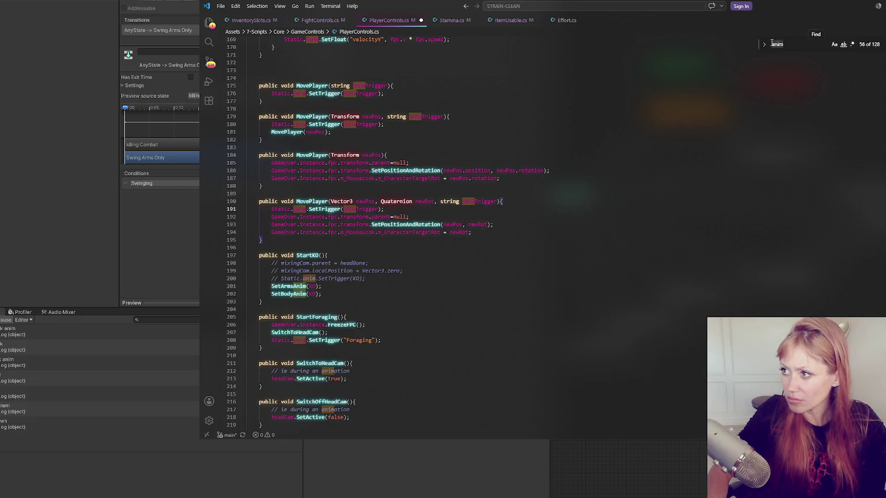
Step: In StartKO, comment out SetArmsAnim(KO), add PlayArmsAnim("KO"); below it, and save
{"action": "left_click", "coordinate": [358, 284]}
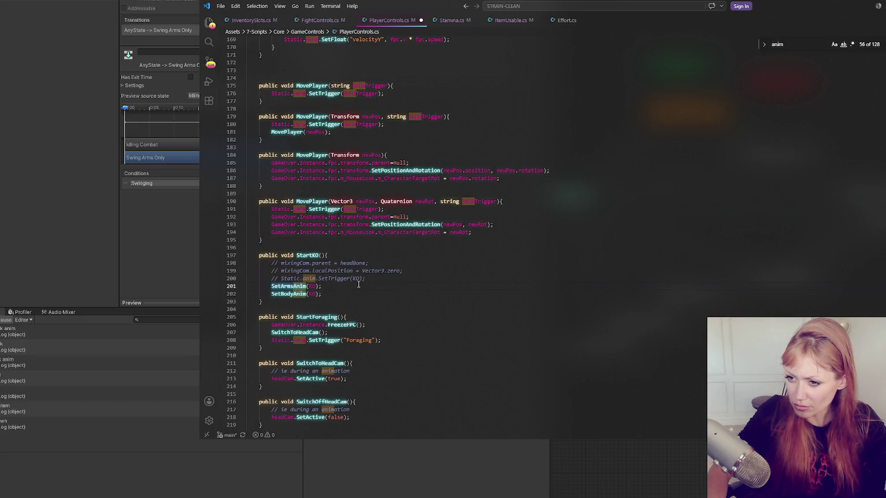
{"action": "key", "text": "ctrl+f"}
{"action": "scroll", "coordinate": [384, 261], "scroll_direction": "down", "scroll_amount": 5}
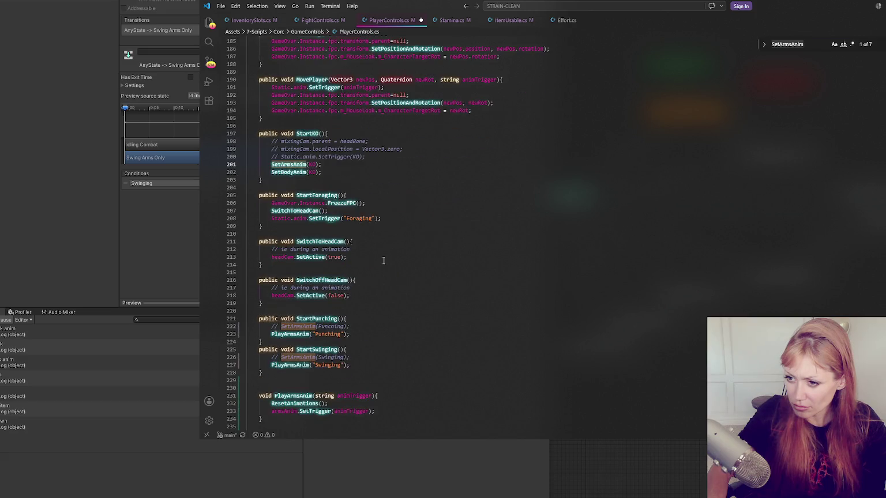
{"action": "scroll", "coordinate": [384, 257], "scroll_direction": "down", "scroll_amount": 3}
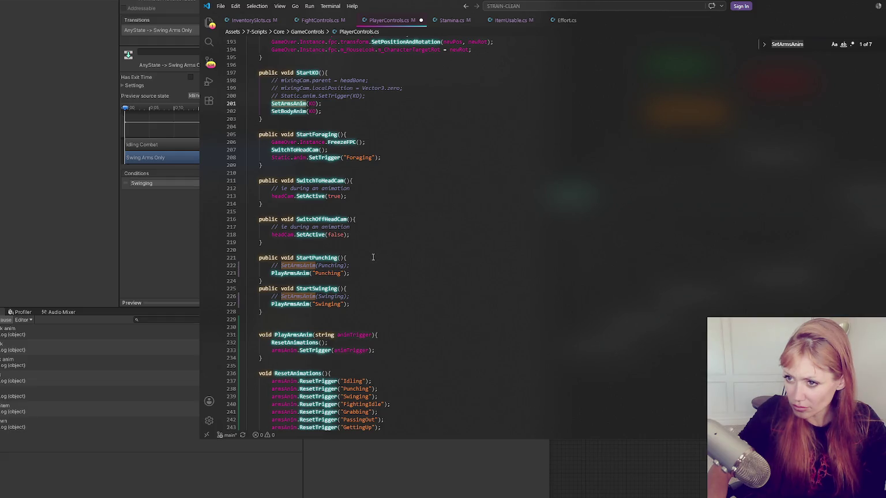
{"action": "left_click", "coordinate": [327, 103]}
{"action": "key", "text": "ctrl+slash"}
{"action": "key", "text": "Return"}
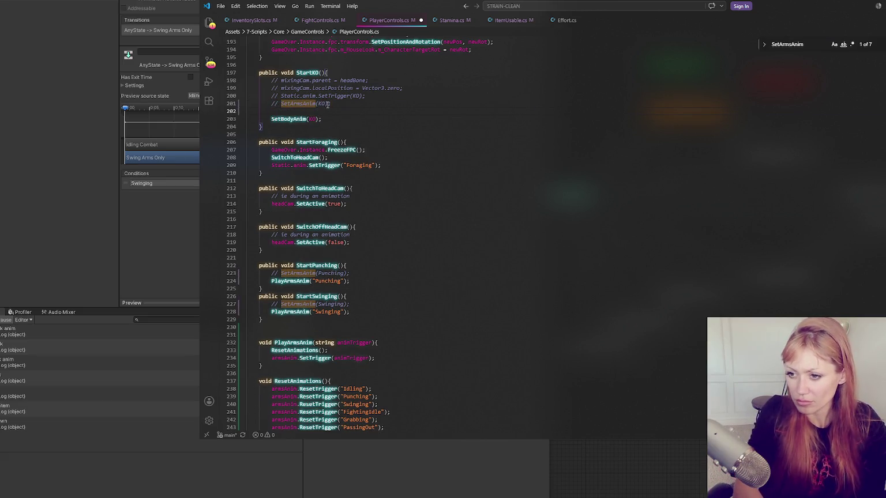
{"action": "type", "text": "PlayArmsAnim"}
{"action": "key", "text": "Tab"}
{"action": "type", "text": "(\"KO\")"}
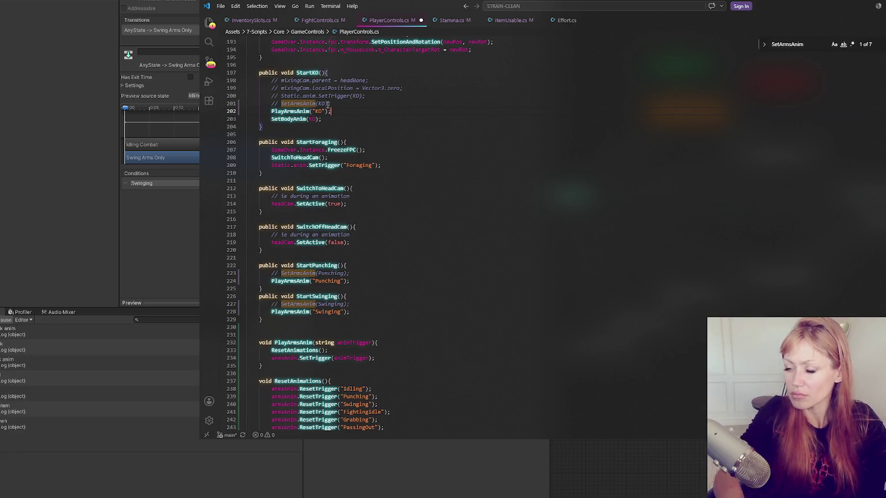
{"action": "type", "text": ";"}
{"action": "key", "text": "ctrl+s"}
Step: Step through the remaining SetArmsAnim matches, then switch to Unity to recompile
{"action": "key", "text": "F3"}
{"action": "key", "text": "F3"}
{"action": "key", "text": "F3"}
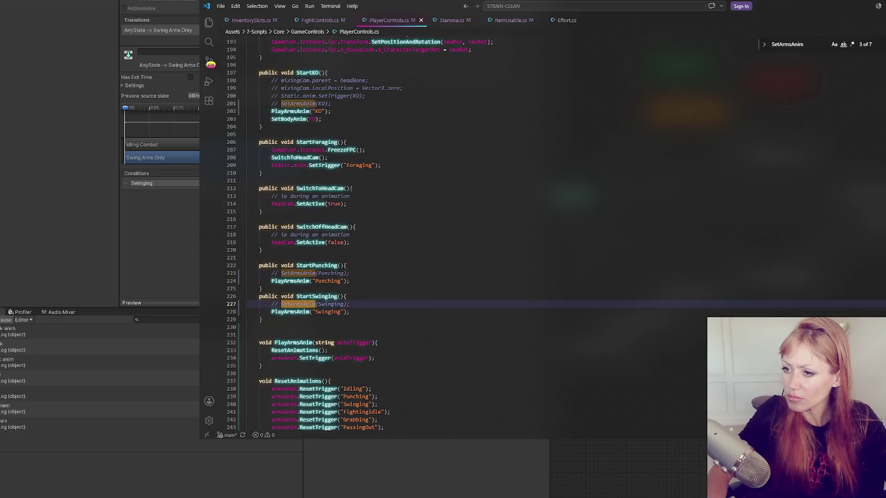
{"action": "key", "text": "F3"}
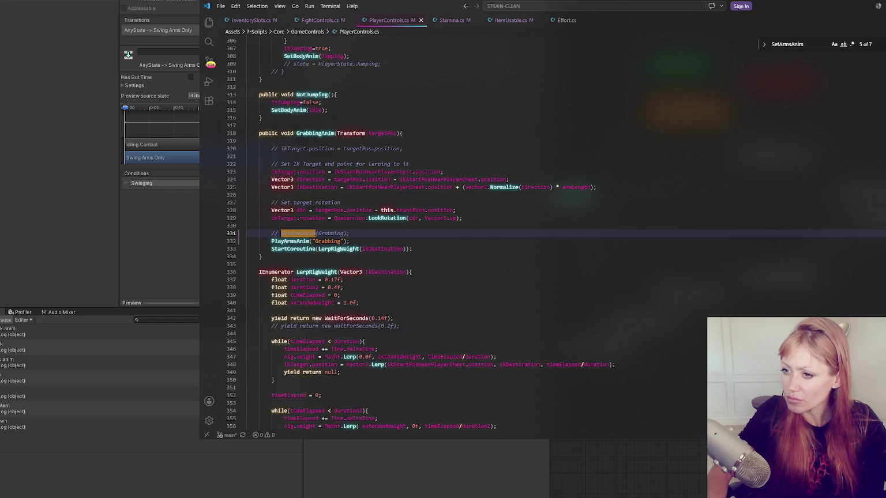
{"action": "key", "text": "F3"}
{"action": "key", "text": "F3"}
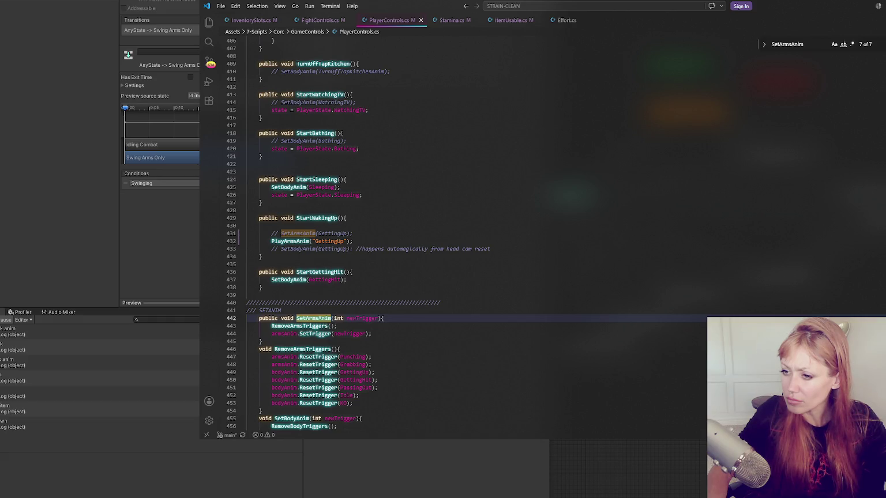
{"action": "key", "text": "F3"}
{"action": "key", "text": "F3"}
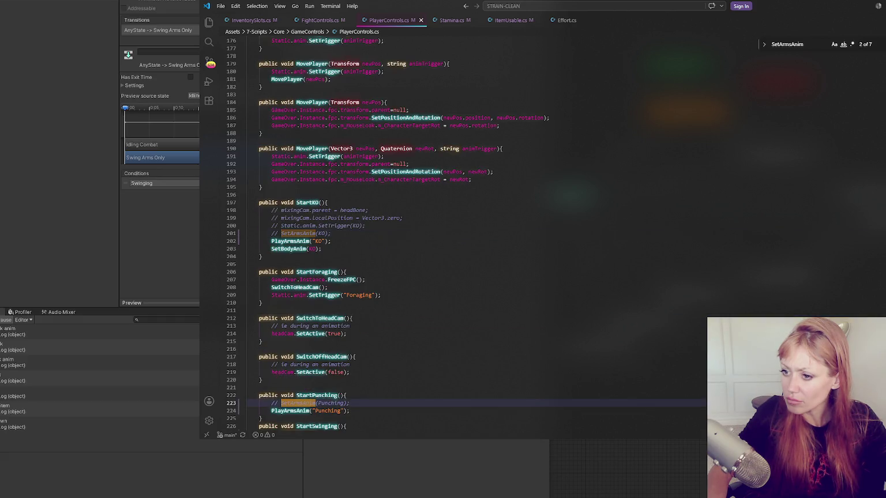
{"action": "key", "text": "F3"}
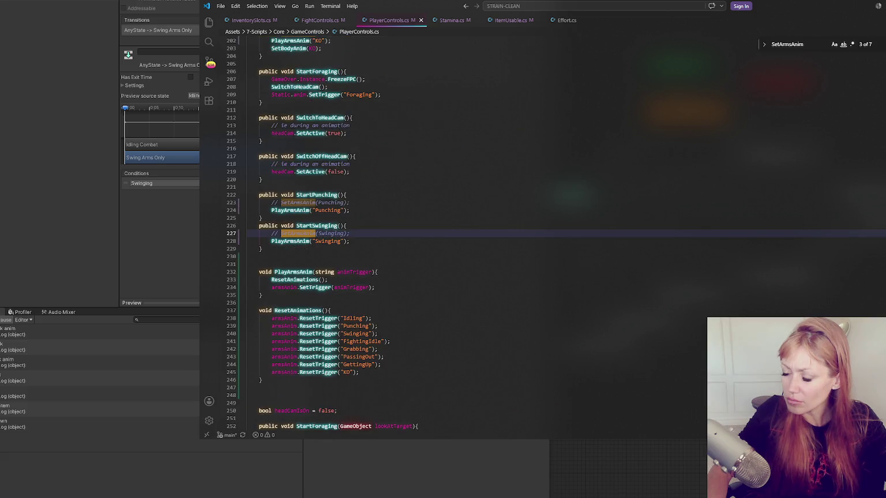
{"action": "left_click", "coordinate": [77, 196]}
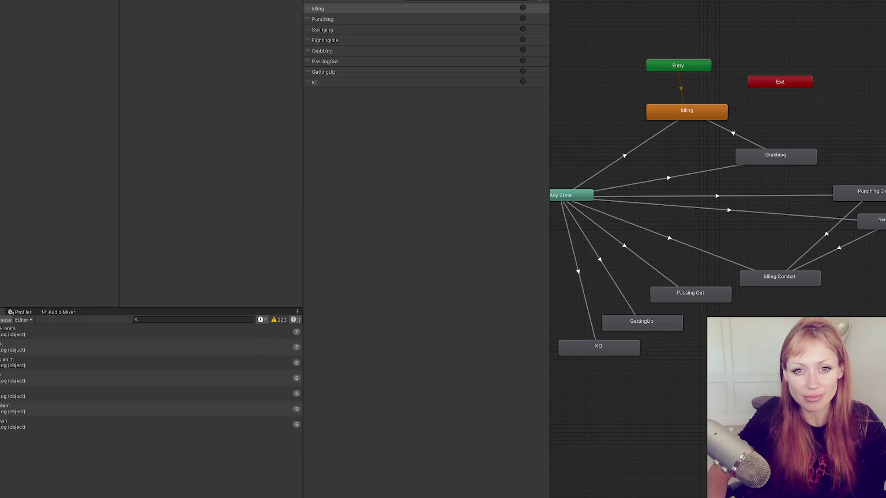
Step: Start the game in developer mode and spawn a stone axe via 'tone ax'
{"action": "left_click", "coordinate": [0, 312]}
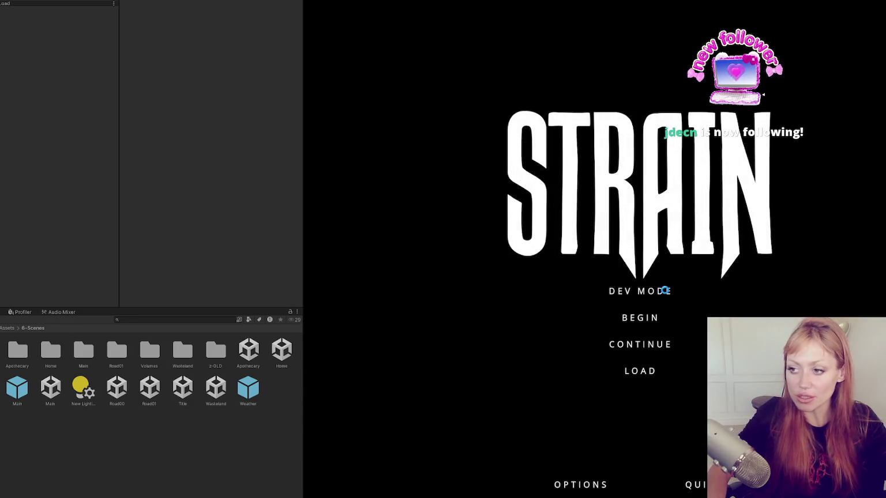
{"action": "left_click", "coordinate": [665, 288]}
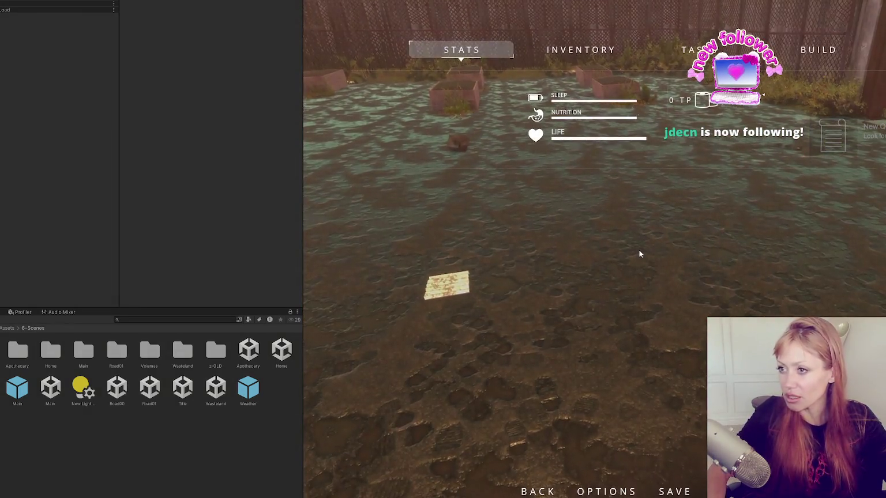
{"action": "type", "text": "stone ax"}
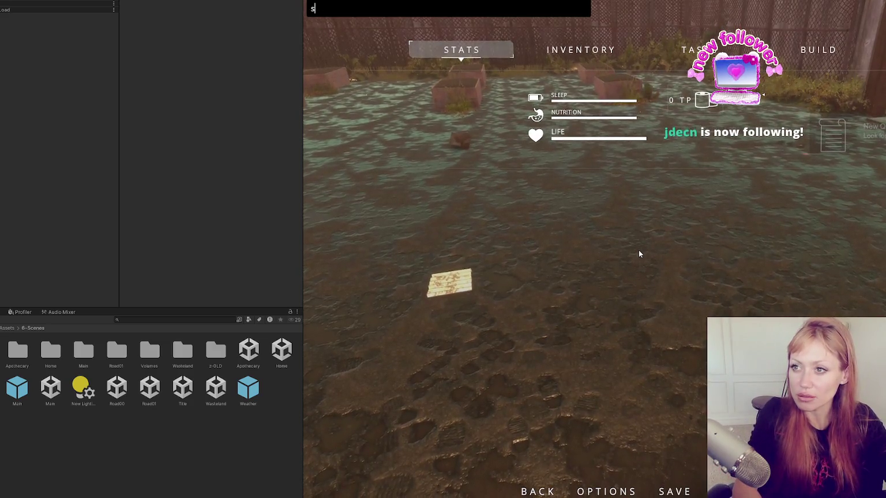
{"action": "key", "text": "Return"}
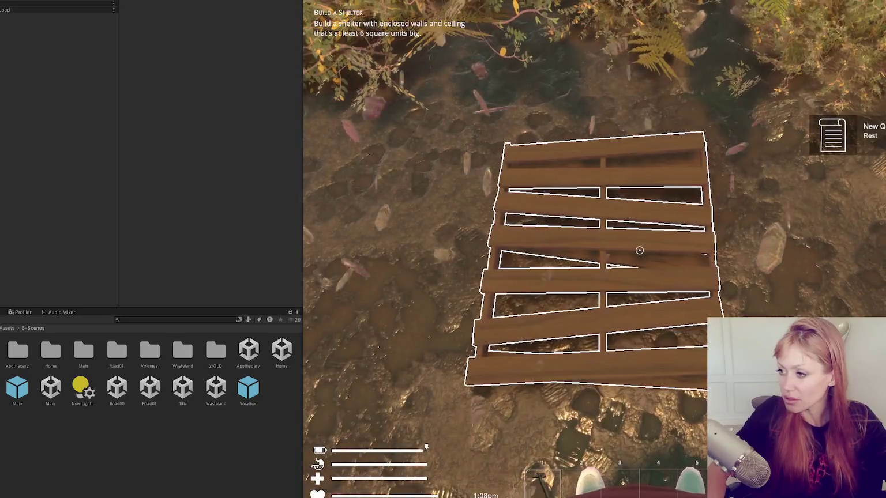
Step: Swing the stone axe at the pallet, then leave the game and return to PlayerControls.cs
{"action": "left_click", "coordinate": [640, 250]}
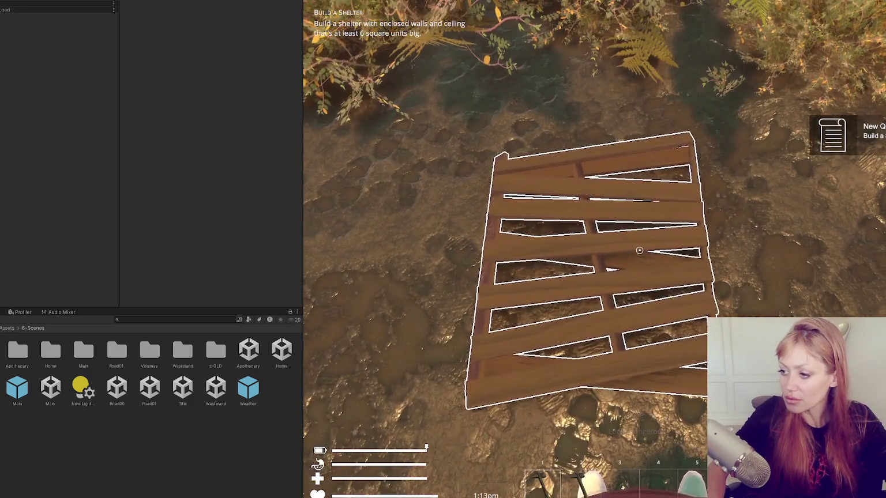
{"action": "key", "text": "Tab"}
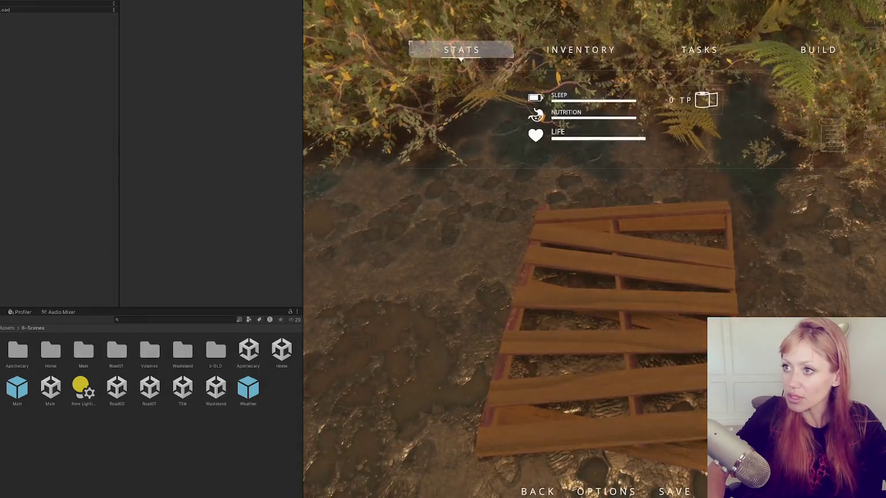
{"action": "key", "text": "alt+Tab"}
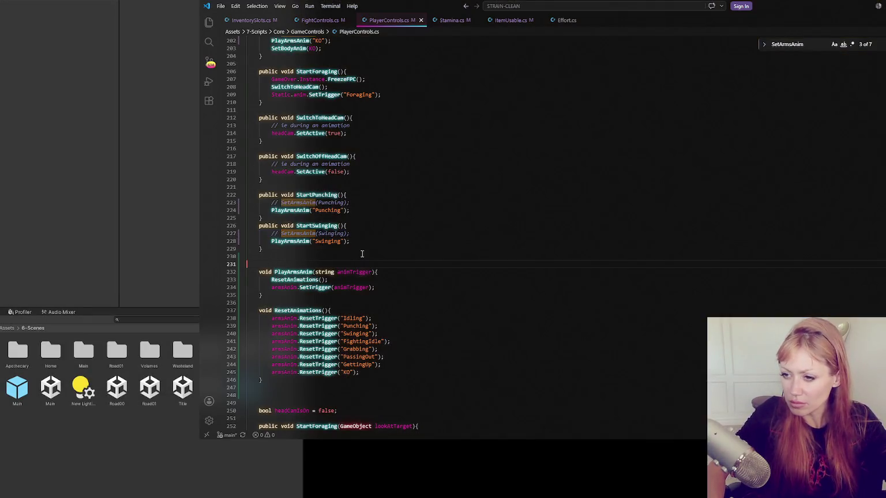
Step: Add an EndAttackAnim(); call at the start of PlayArmsAnim, save, and return to Unity
{"action": "left_click", "coordinate": [392, 195]}
{"action": "key", "text": "Return"}
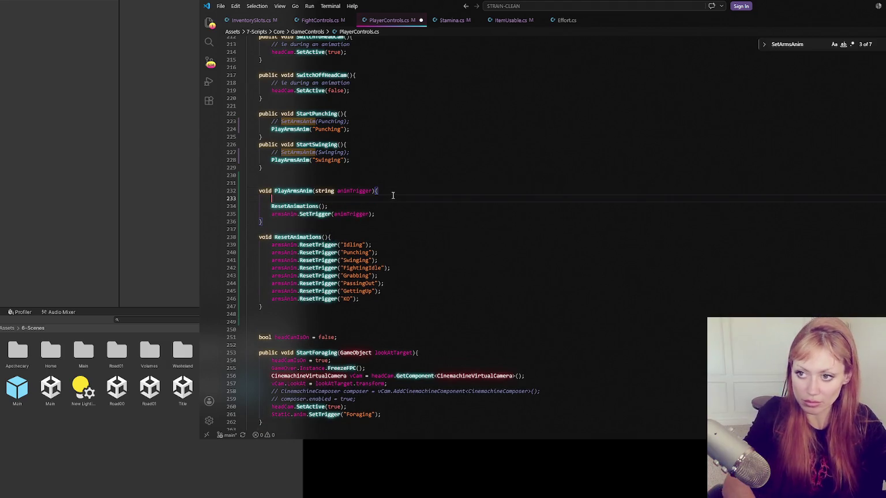
{"action": "type", "text": "EndAttac"}
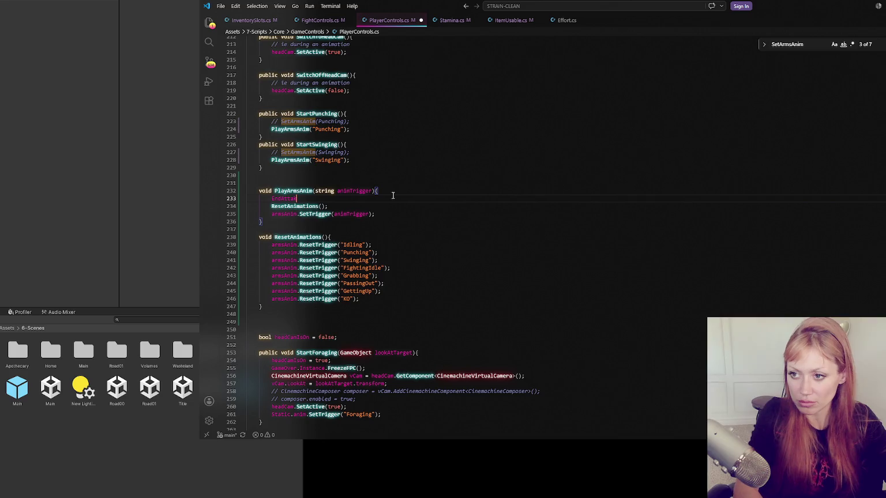
{"action": "type", "text": "kAnim();"}
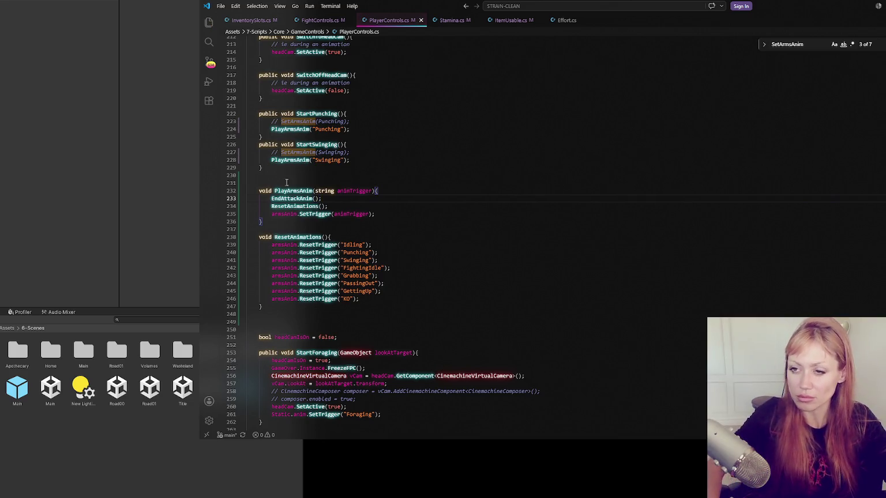
{"action": "key", "text": "ctrl+s"}
{"action": "key", "text": "alt+Tab"}
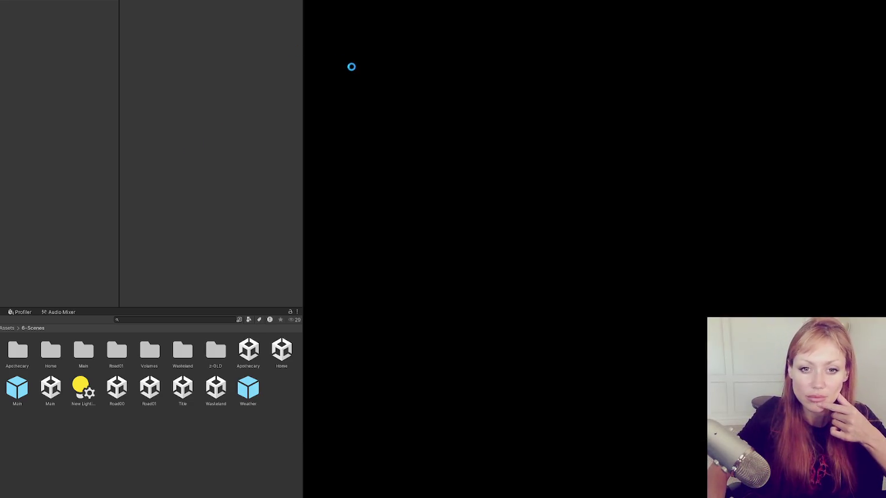